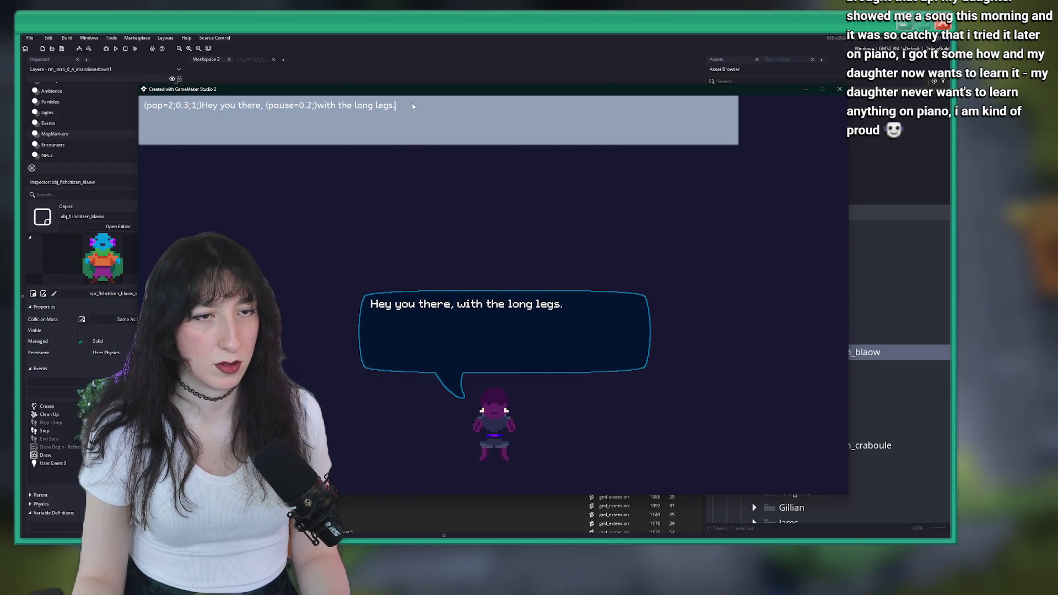
- Change the test line's final period to '!' and copy the full dialogue markup
key(BackSpace)
text(!)
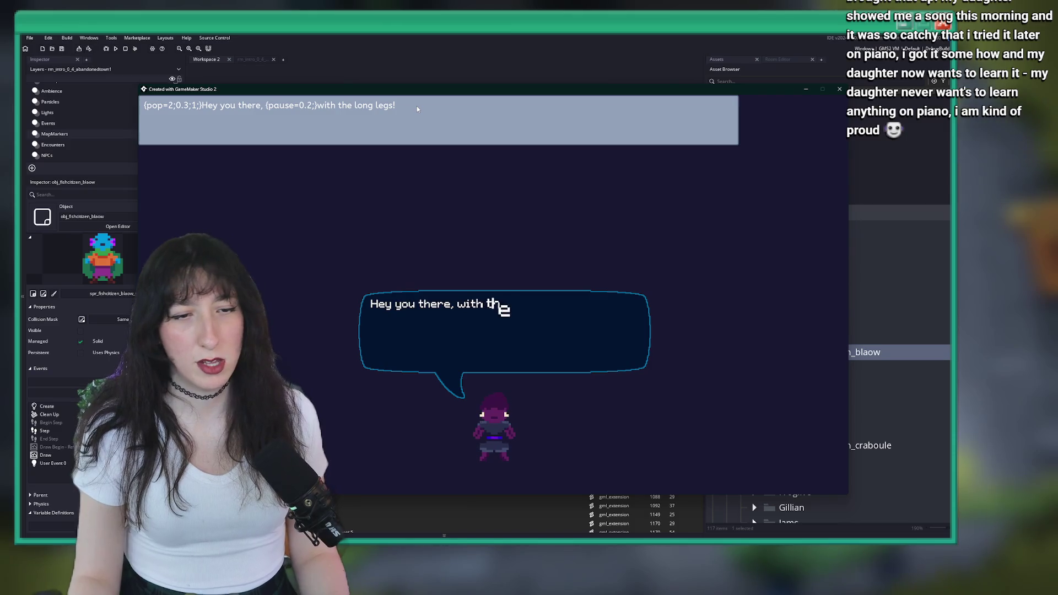
key(ctrl+a)
key(ctrl+c)
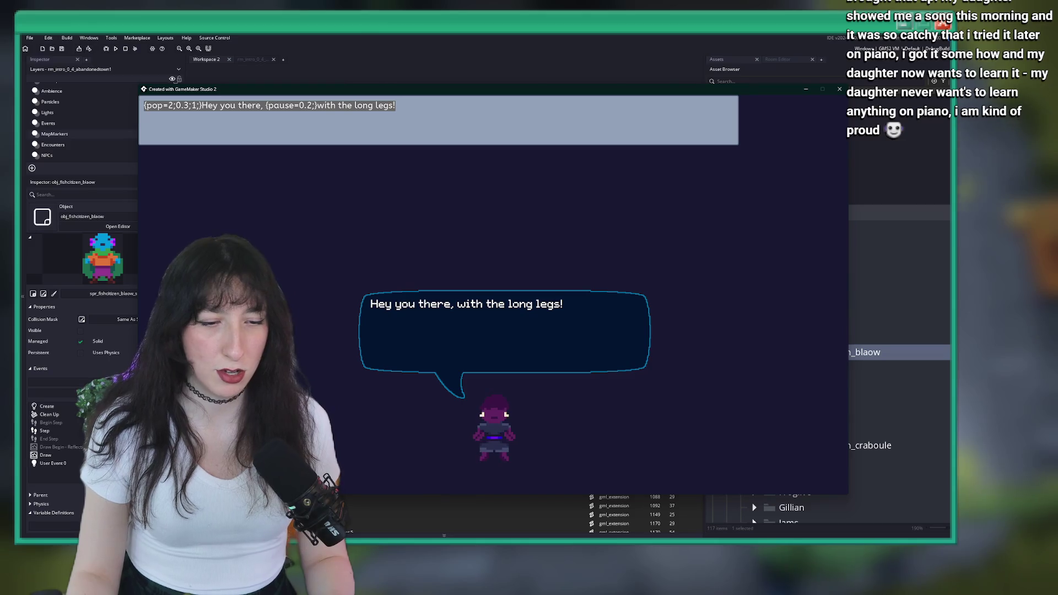
key(alt+Tab)
key(super)
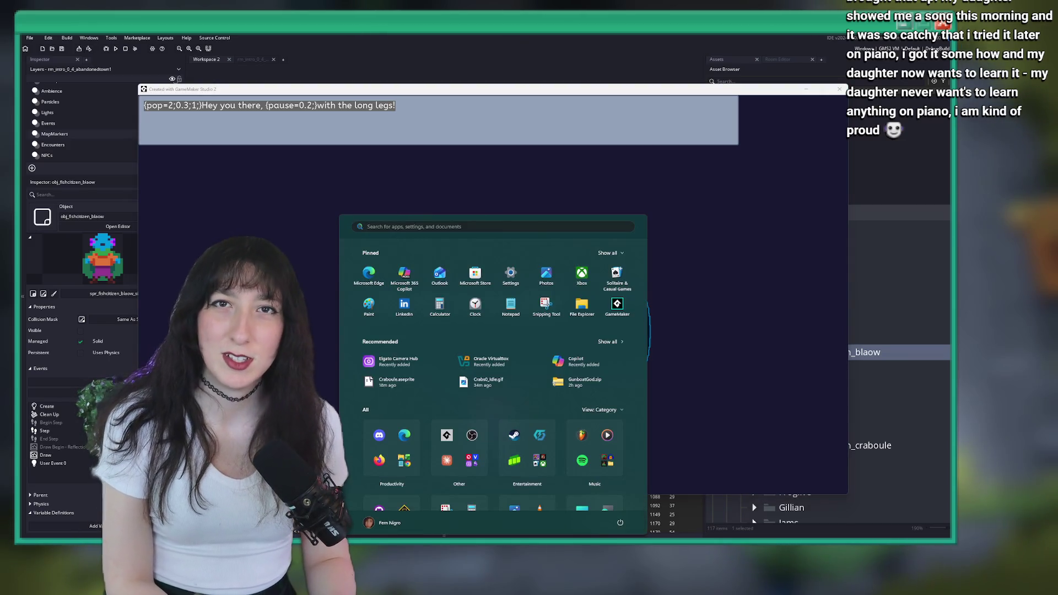
- Launch Excel, open the recent Dialogue.csv and scroll down to its last rows
key(ctrl+v)
key(Escape)
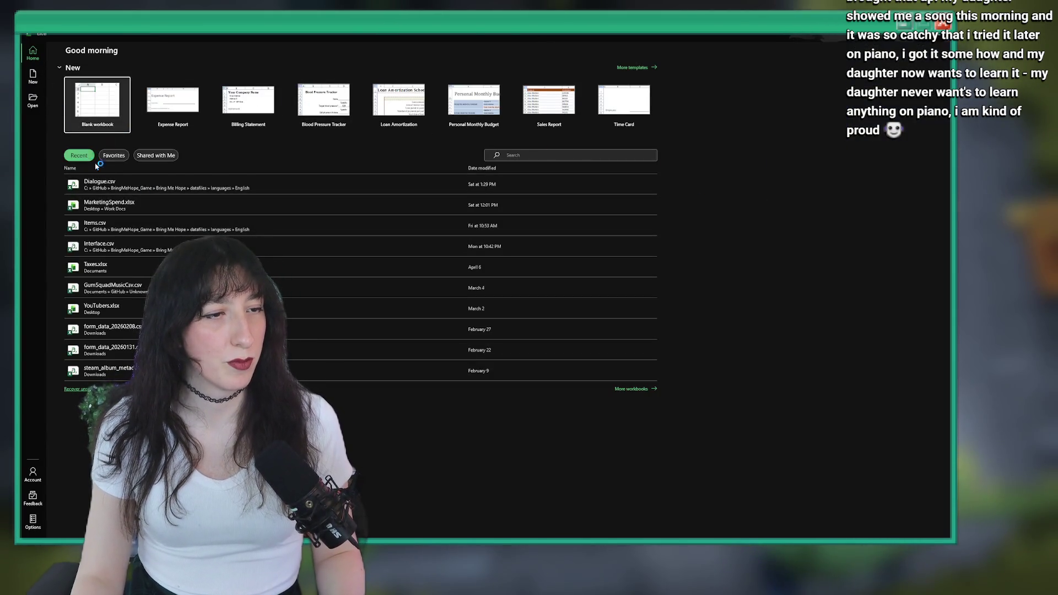
click(106, 181)
scroll(465, 279, down, 20)
scroll(413, 312, down, 20)
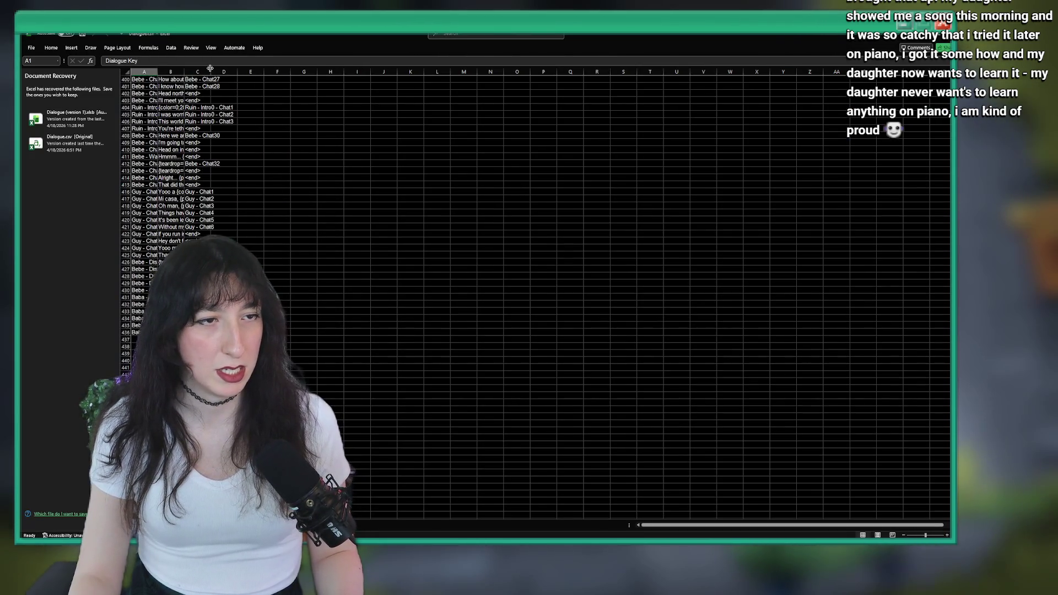
- Widen columns A and B so the full keys and dialogue text are readable
drag(184, 71, 503, 94)
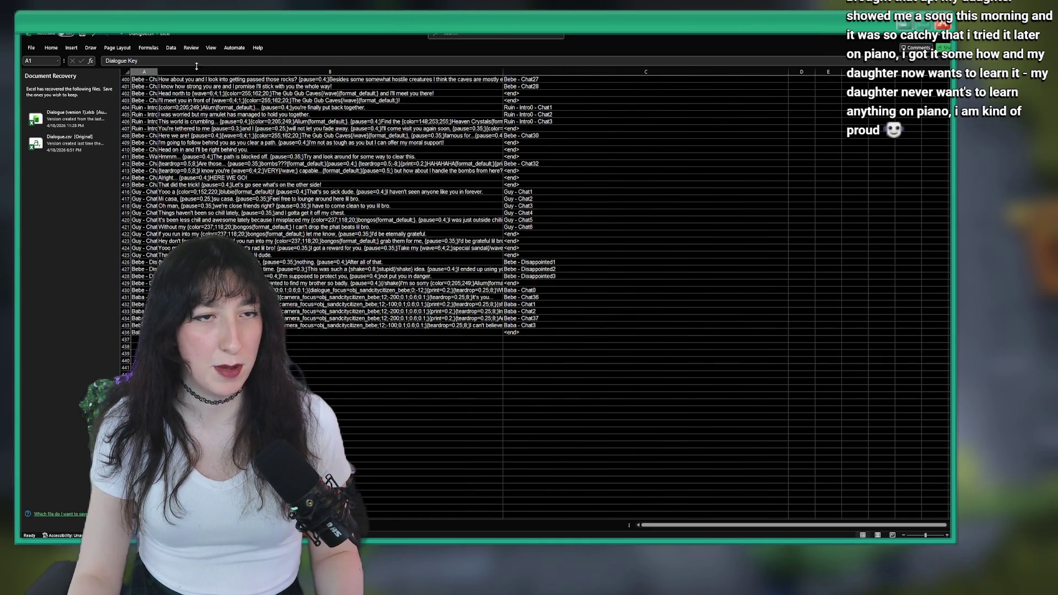
drag(157, 72, 286, 71)
drag(629, 73, 673, 71)
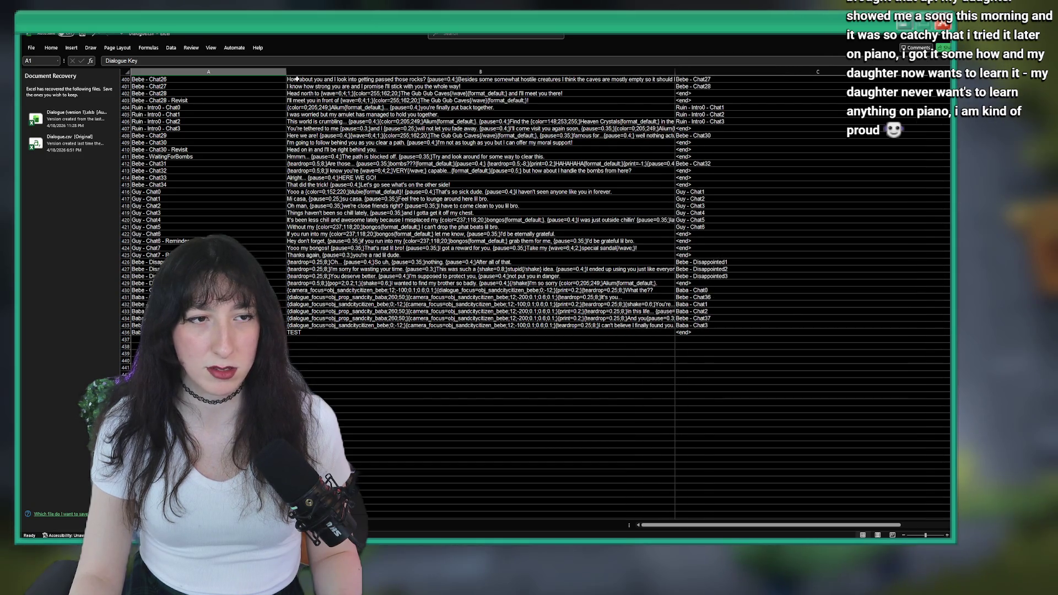
drag(287, 71, 224, 71)
- Paste the 'Hey you there, with the long legs!' markup into B437 and key A437 'Craboule - Chat0'
click(419, 340)
key(ctrl+v)
ctrl+scroll(534, 292, up, 2)
scroll(535, 292, down, 3)
key(Left)
text(C)
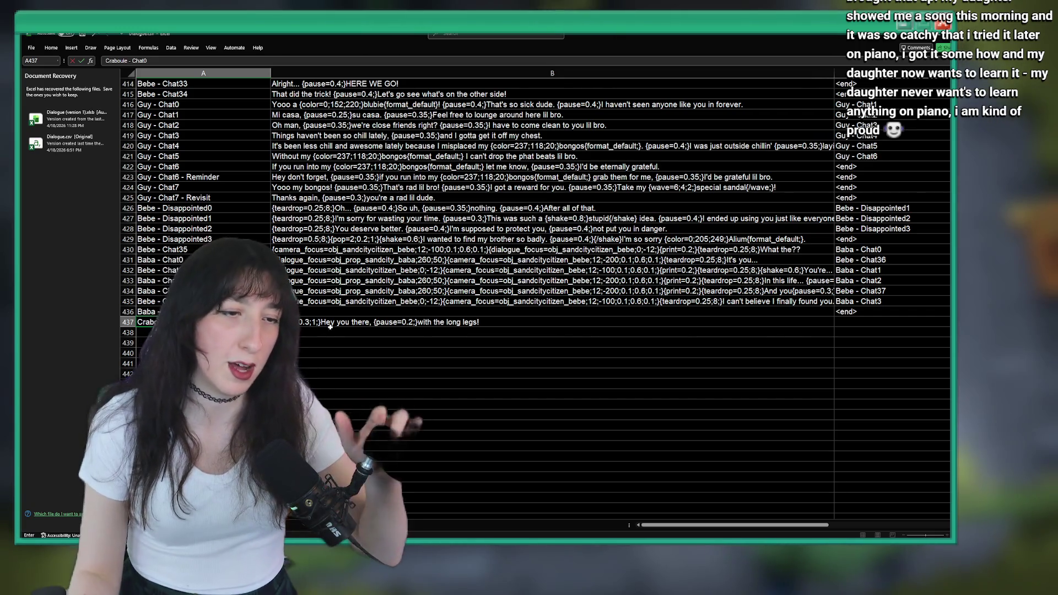
- Commit 'Craboule - Chat0' in A437 and put the link 'Craboule - Chat1' in C437
key(Return)
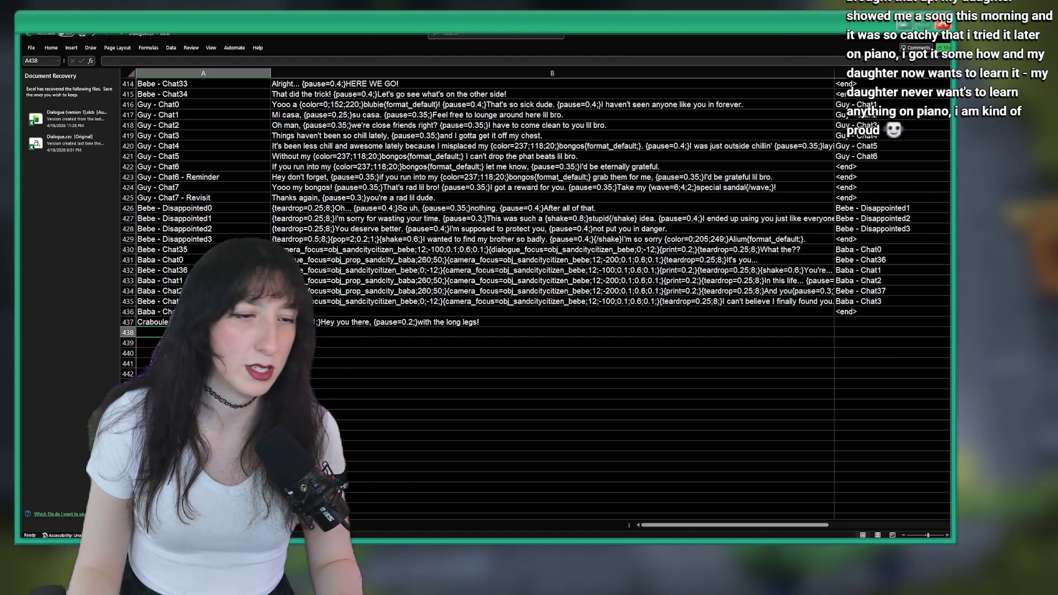
key(Up)
key(ctrl+c)
key(Right)
key(Right)
key(ctrl+v)
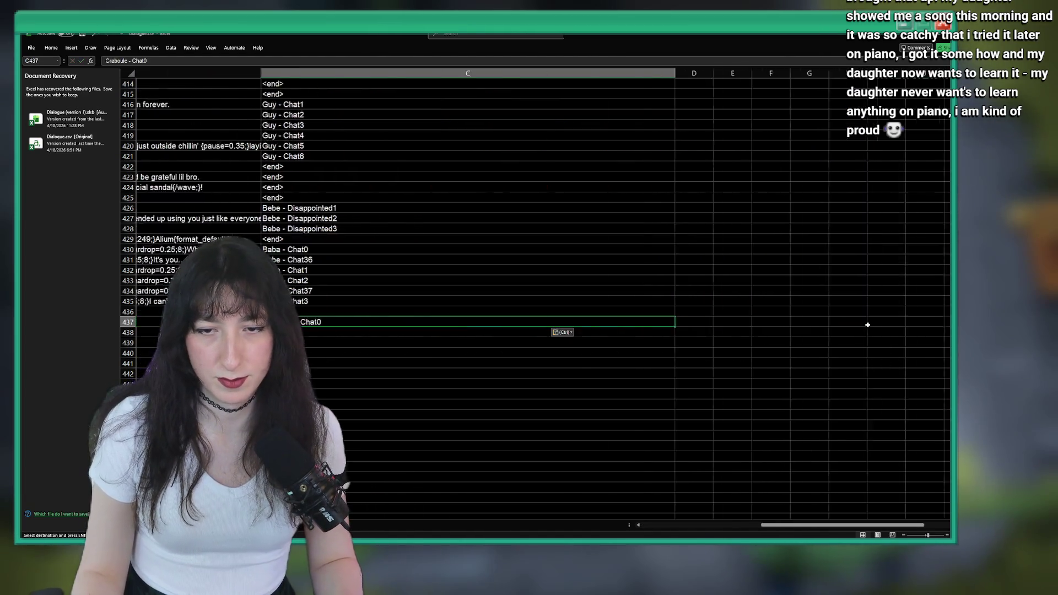
double_click(333, 321)
text(1)
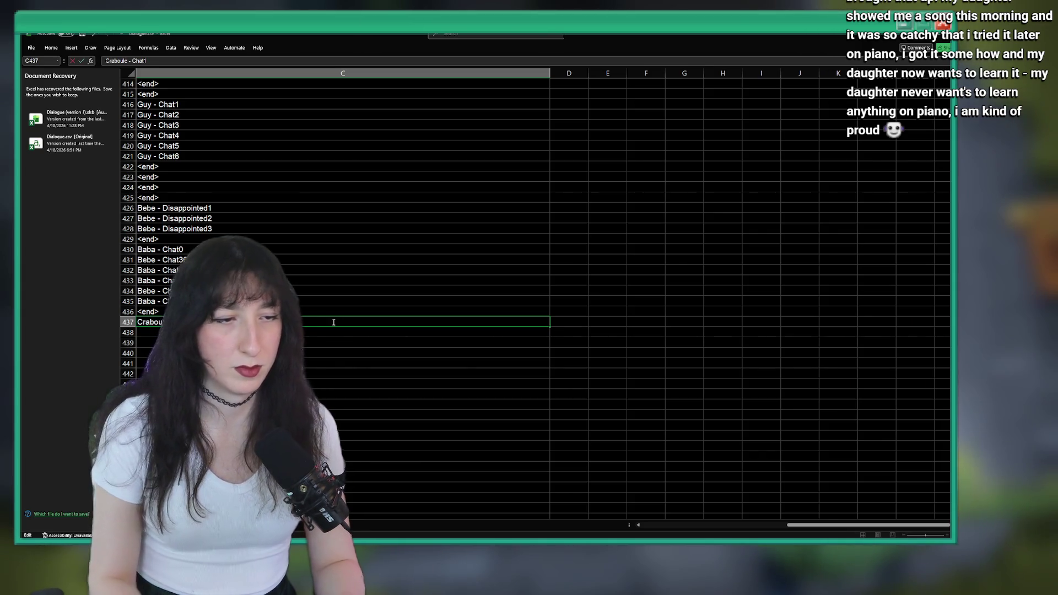
- Narrow columns C and B so column C shows beside the dialogue
drag(551, 72, 292, 73)
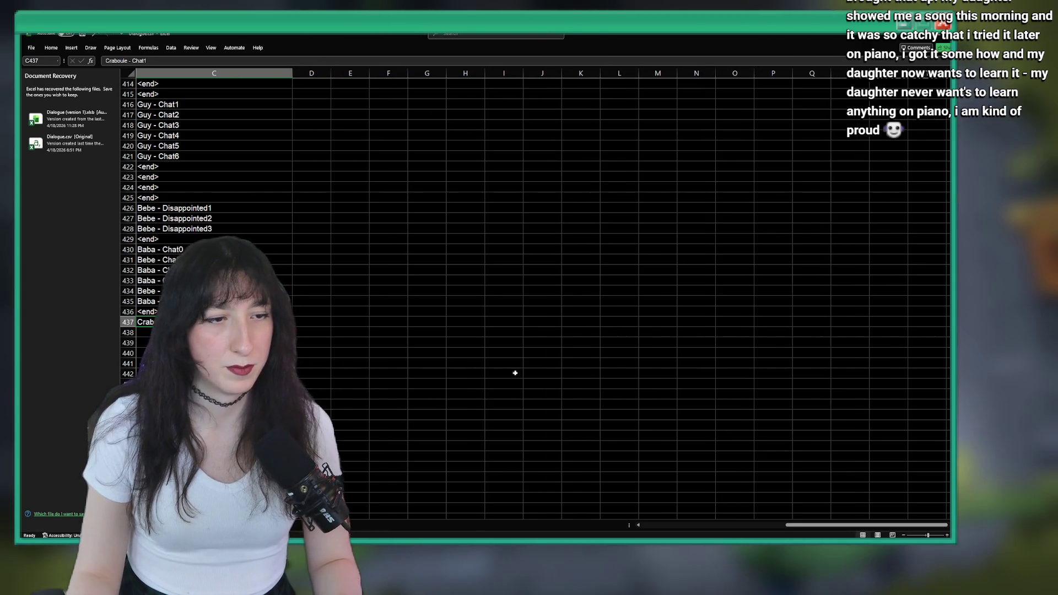
drag(794, 526, 650, 525)
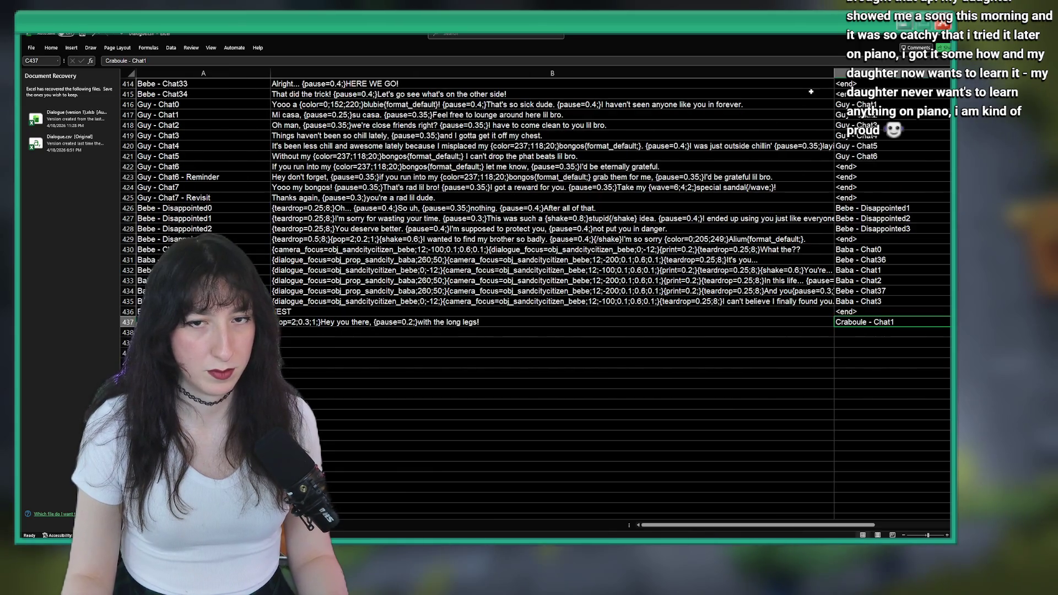
drag(833, 73, 621, 73)
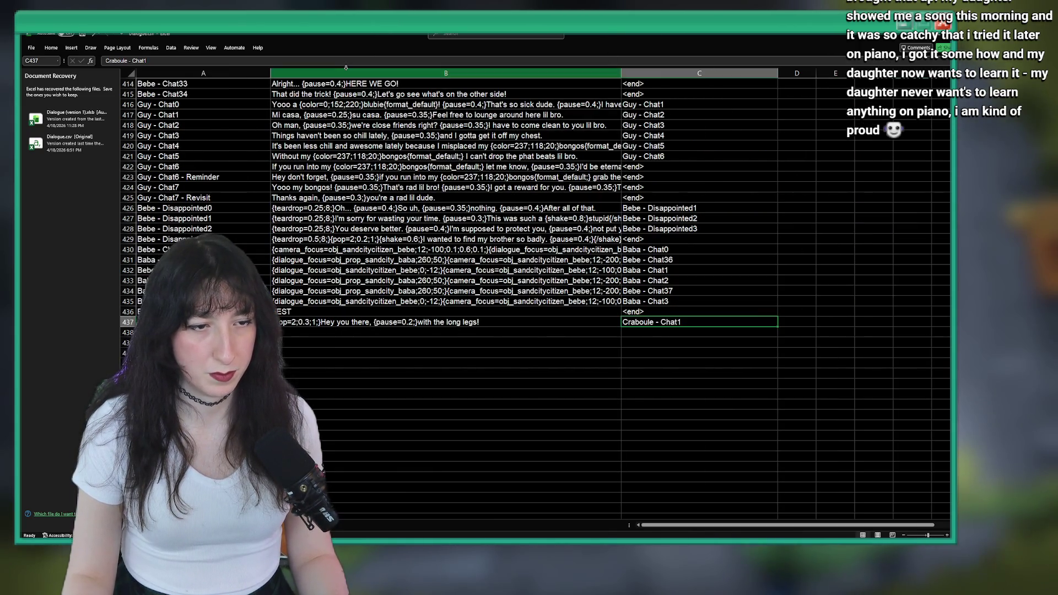
- Glance at the Craboule sprite in Aseprite, then bring the running game test forward
mouse_move(599, 539)
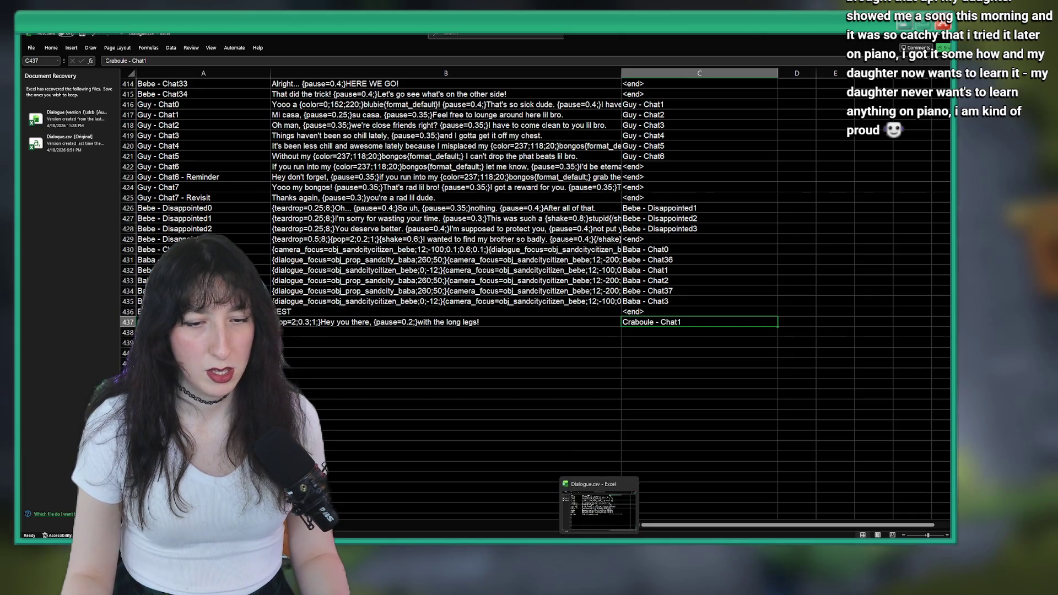
mouse_move(502, 539)
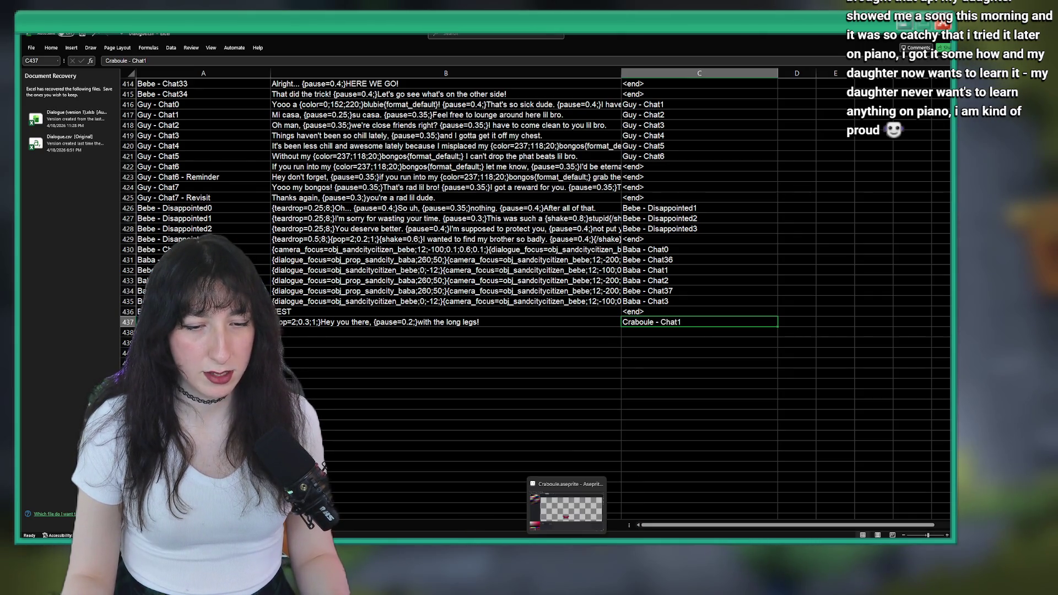
click(570, 539)
click(599, 539)
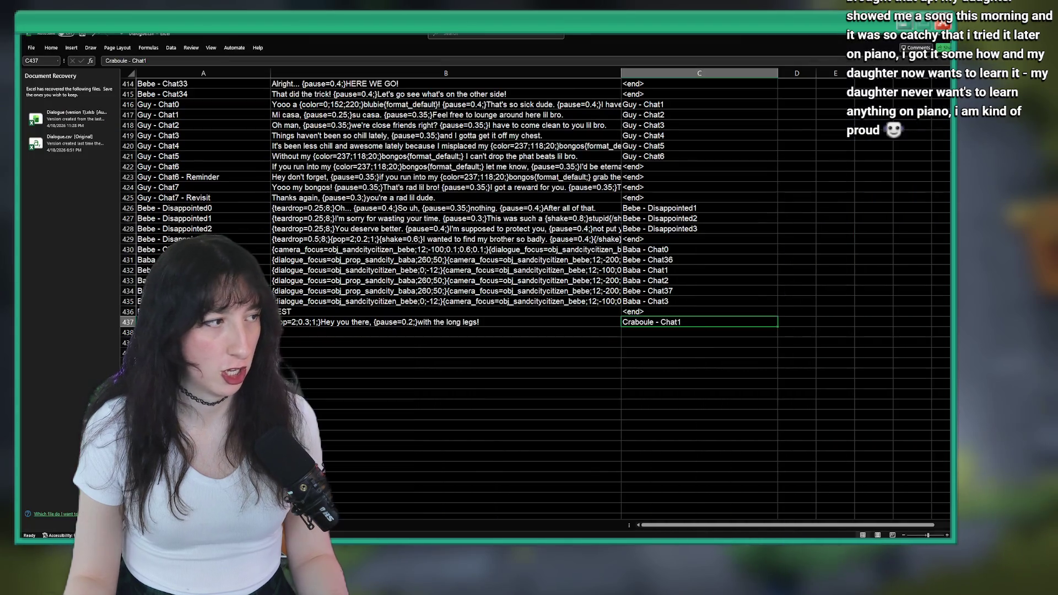
mouse_move(582, 539)
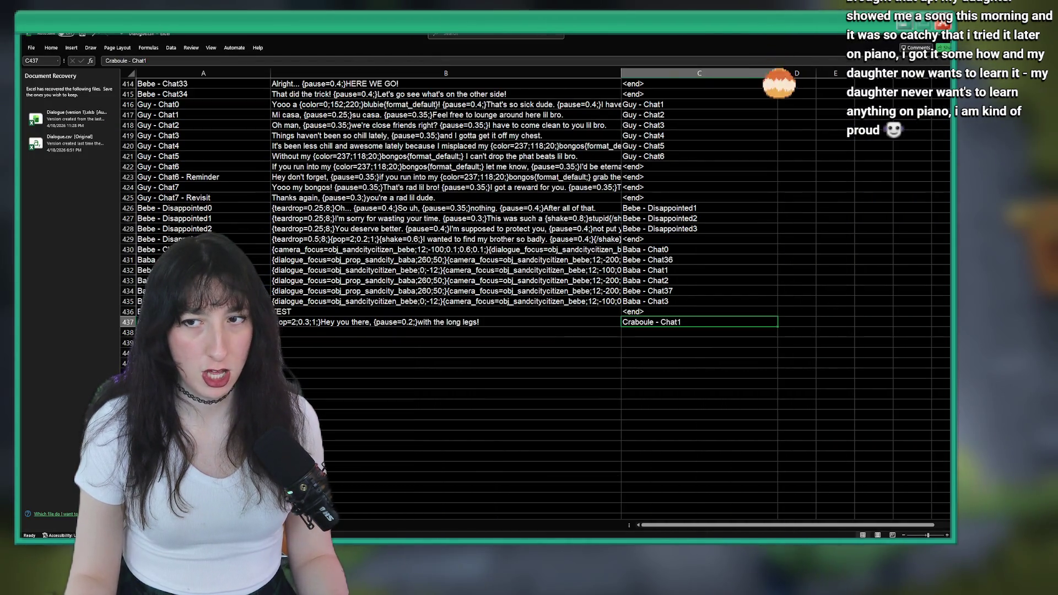
click(446, 362)
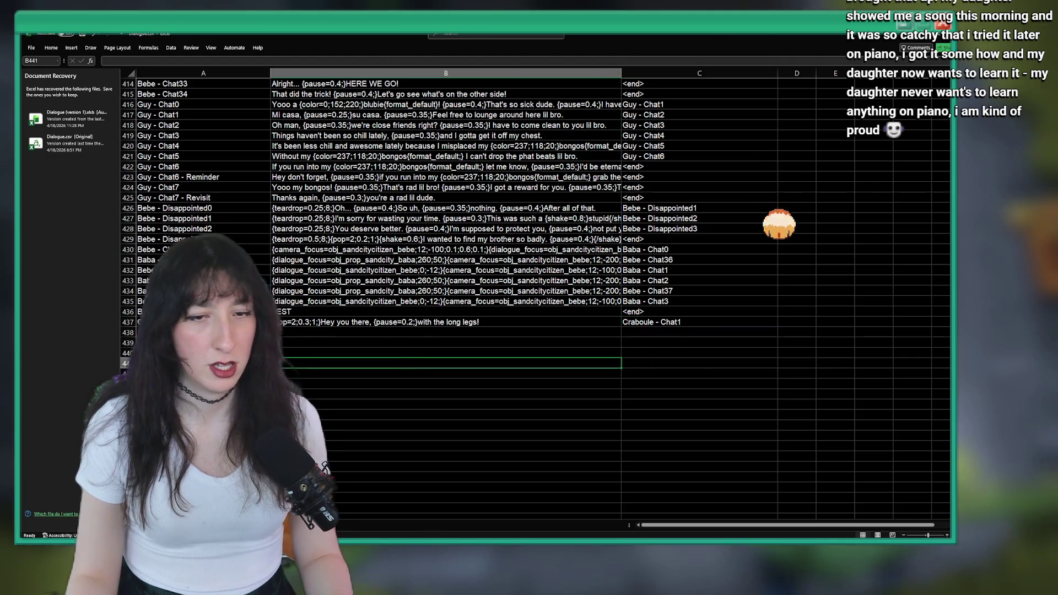
key(alt+Tab)
key(alt+Tab)
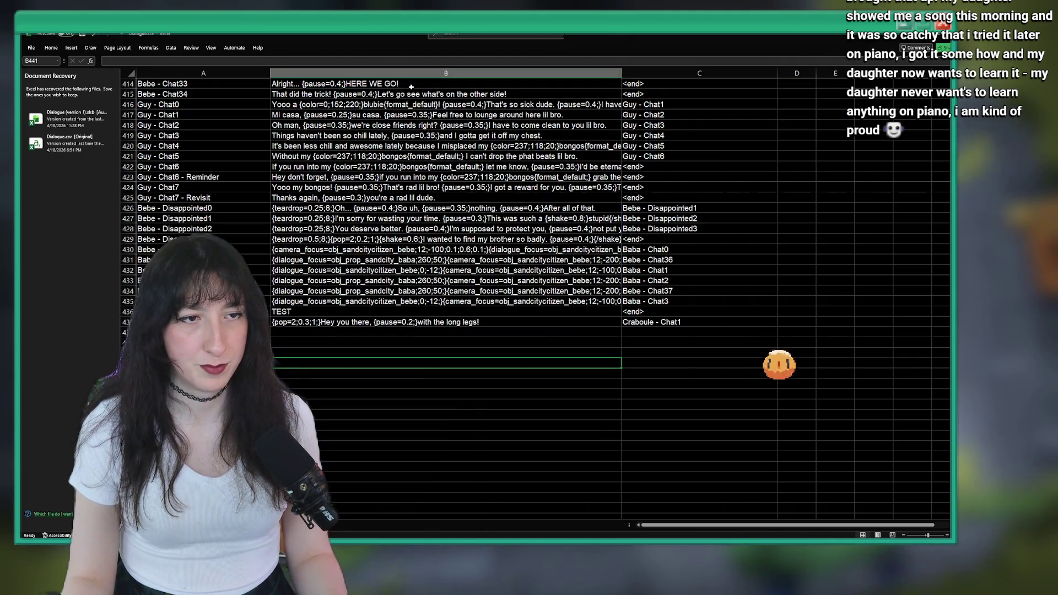
key(alt+Tab)
key(alt+Tab)
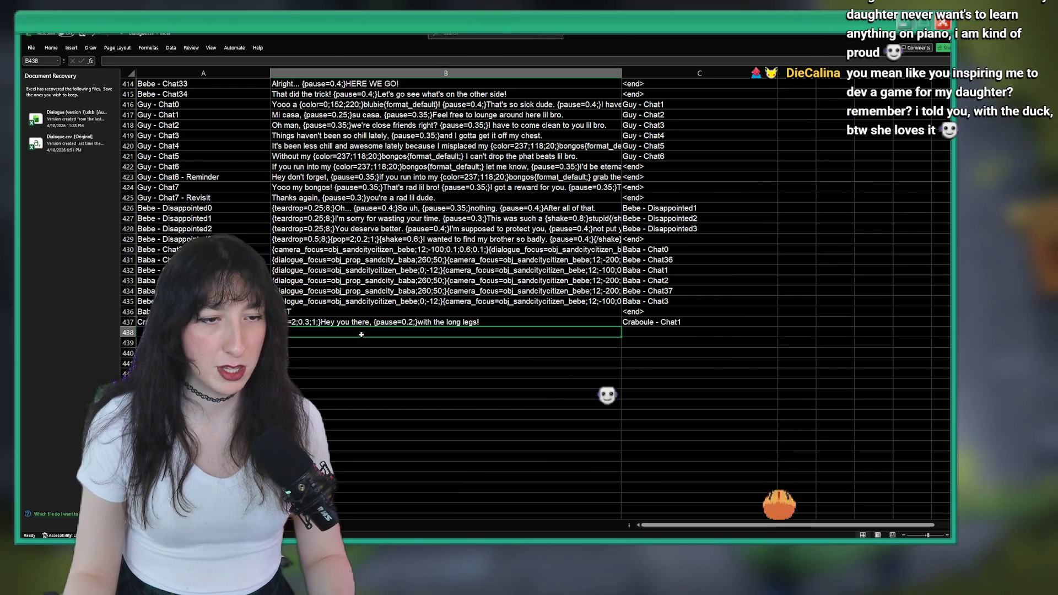
key(alt+Tab)
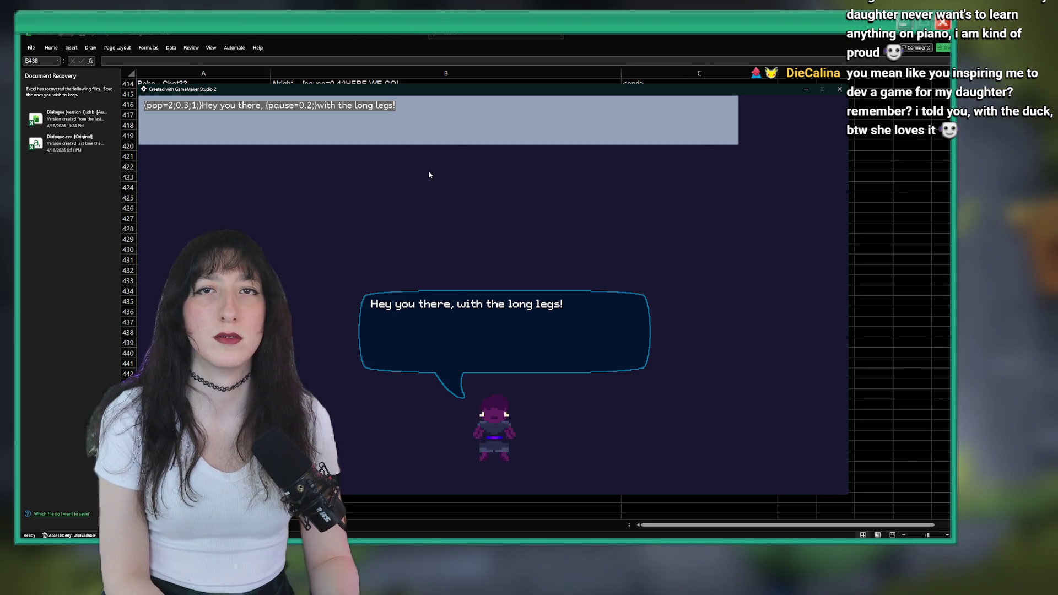
- Leave the game test and return to the Dialogue.csv sheet in Excel
key(alt+Tab)
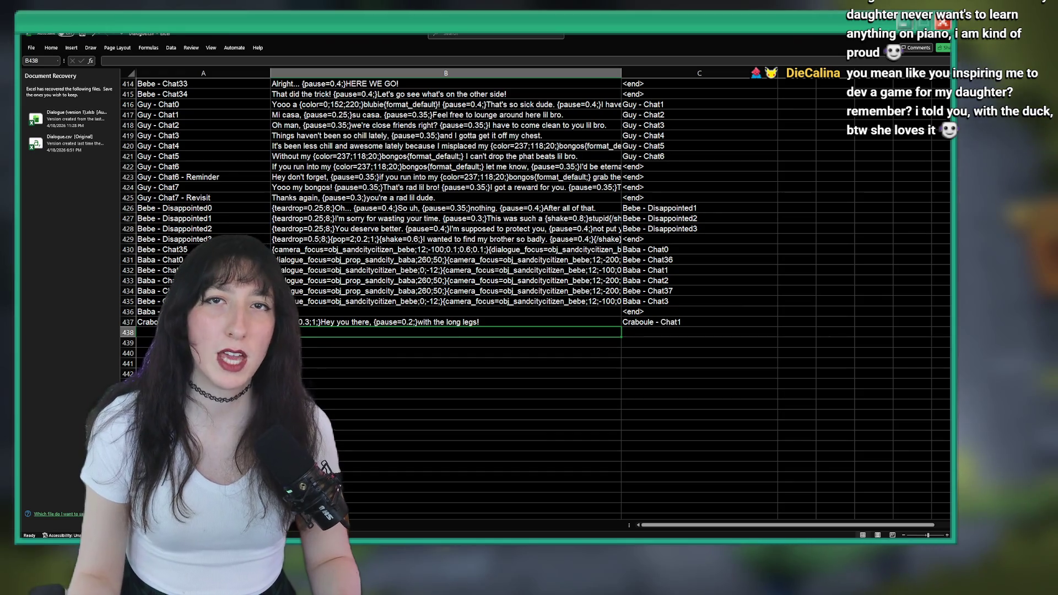
- Copy B432's dialogue_focus tag into B438 and retarget it to the player object
scroll(331, 330, up, 2)
click(330, 332)
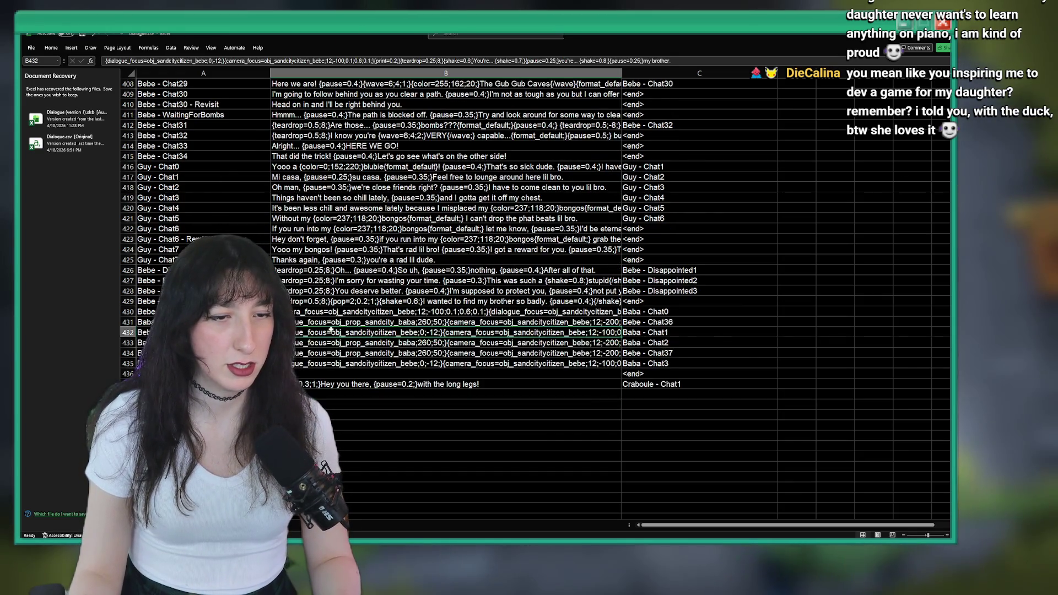
double_click(331, 332)
drag(444, 333, 281, 332)
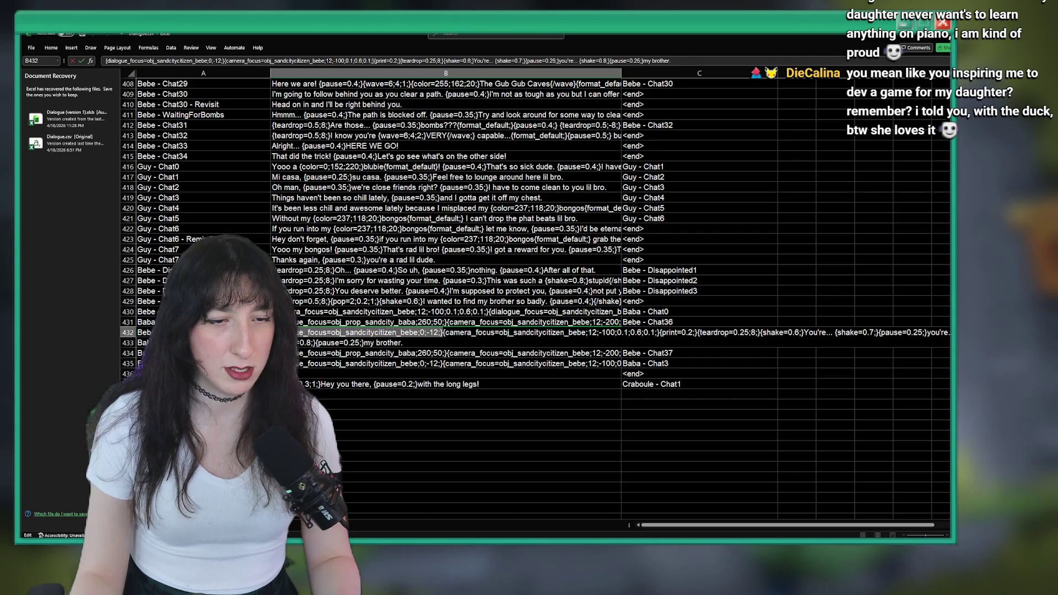
key(ctrl+c)
click(419, 395)
key(ctrl+v)
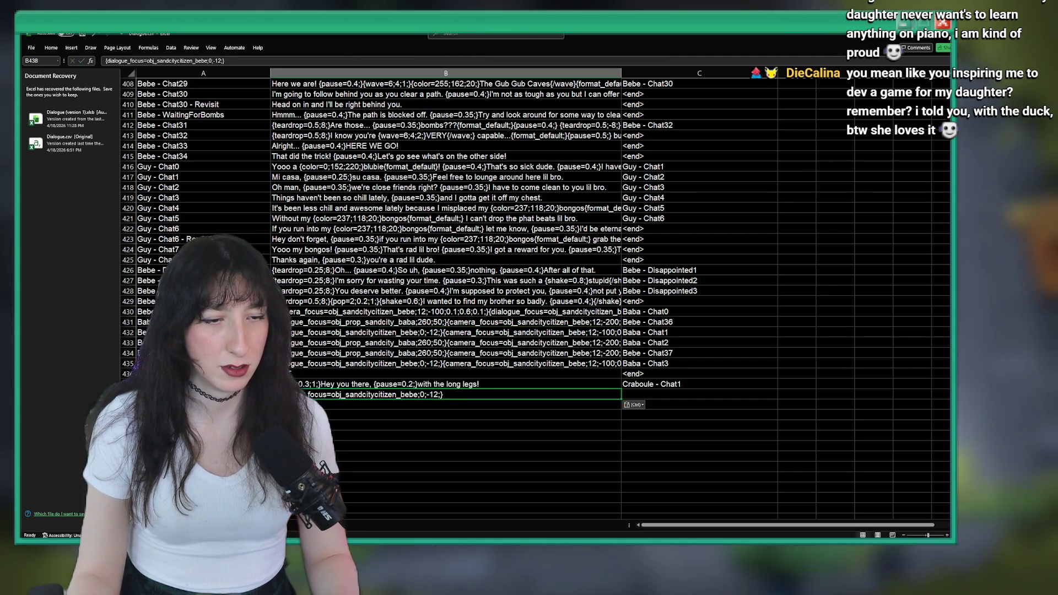
double_click(418, 395)
drag(417, 395, 346, 395)
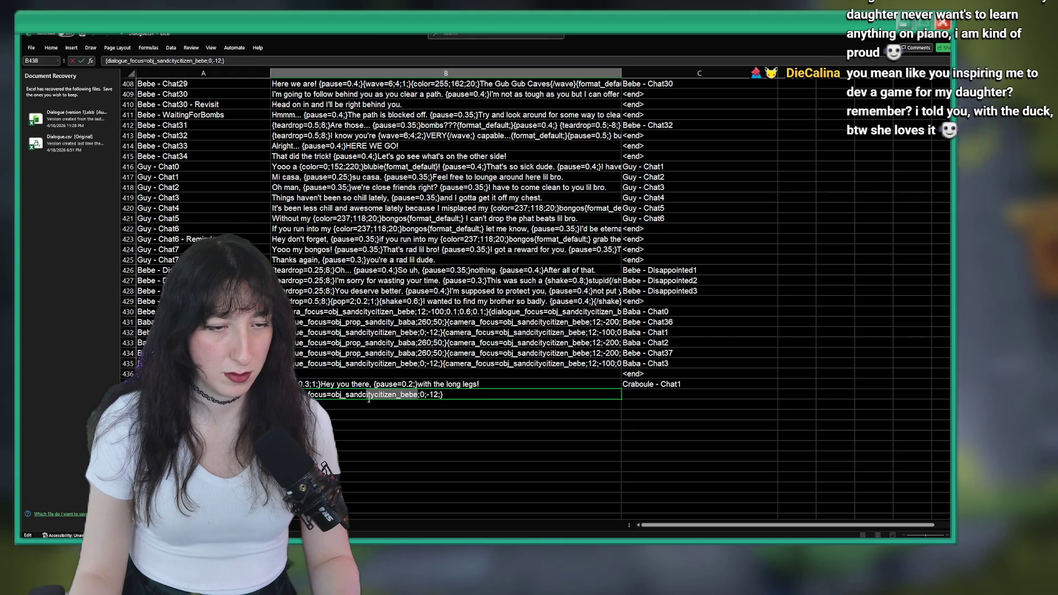
text(player)
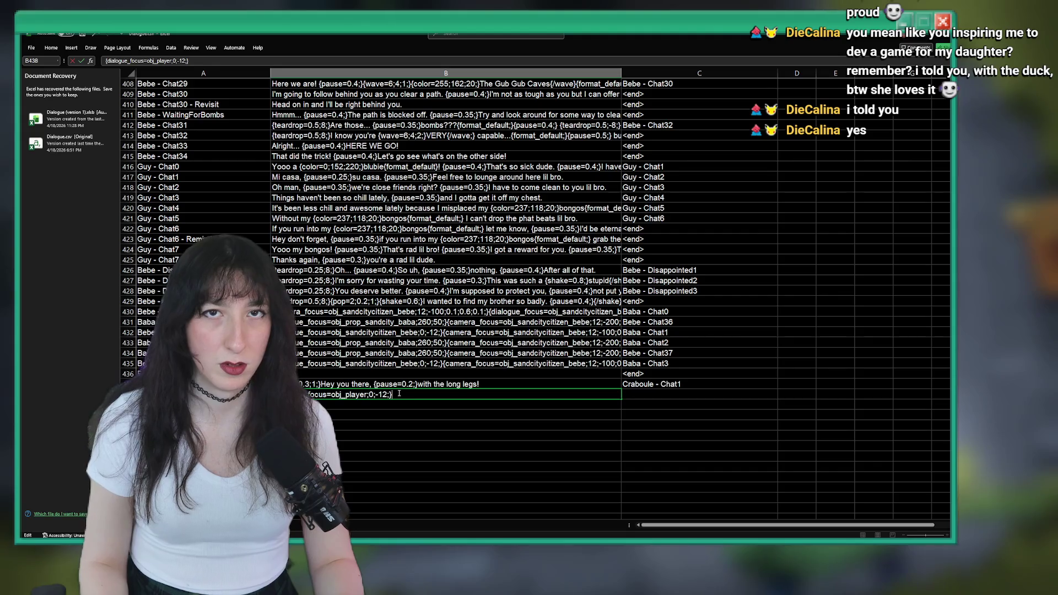
text(..)
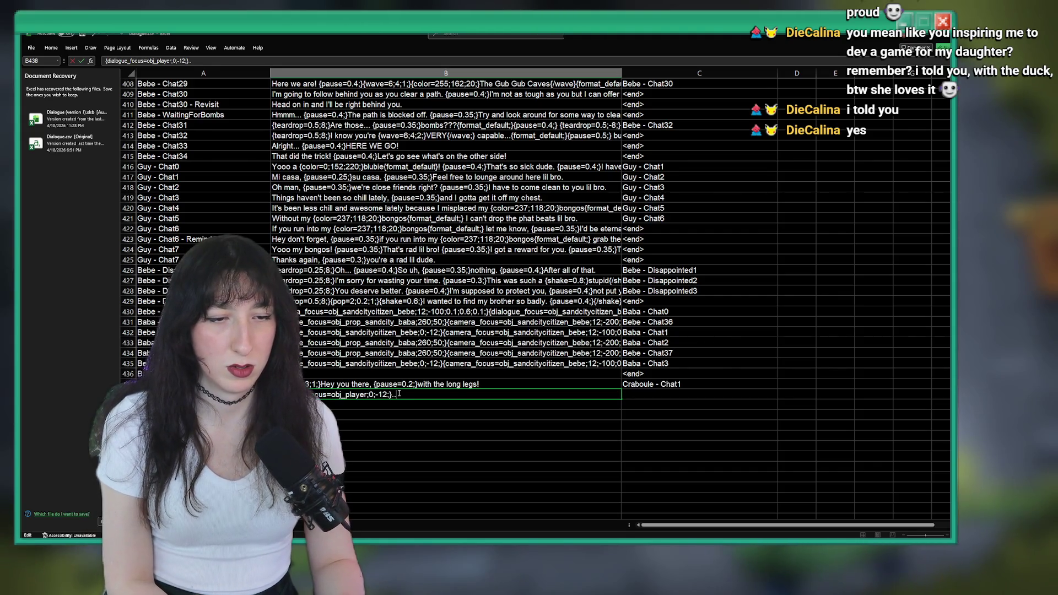
drag(405, 394, 392, 394)
click(380, 407)
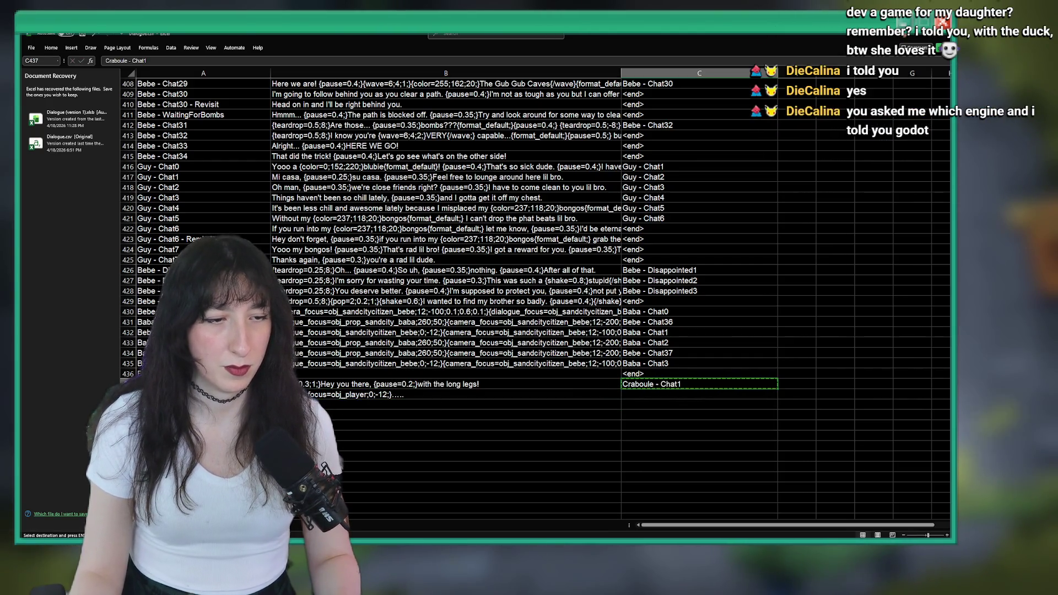
- Fill C438 with the link 'Craboule - Chat2'
click(657, 383)
key(ctrl+c)
click(656, 391)
key(ctrl+v)
key(F2)
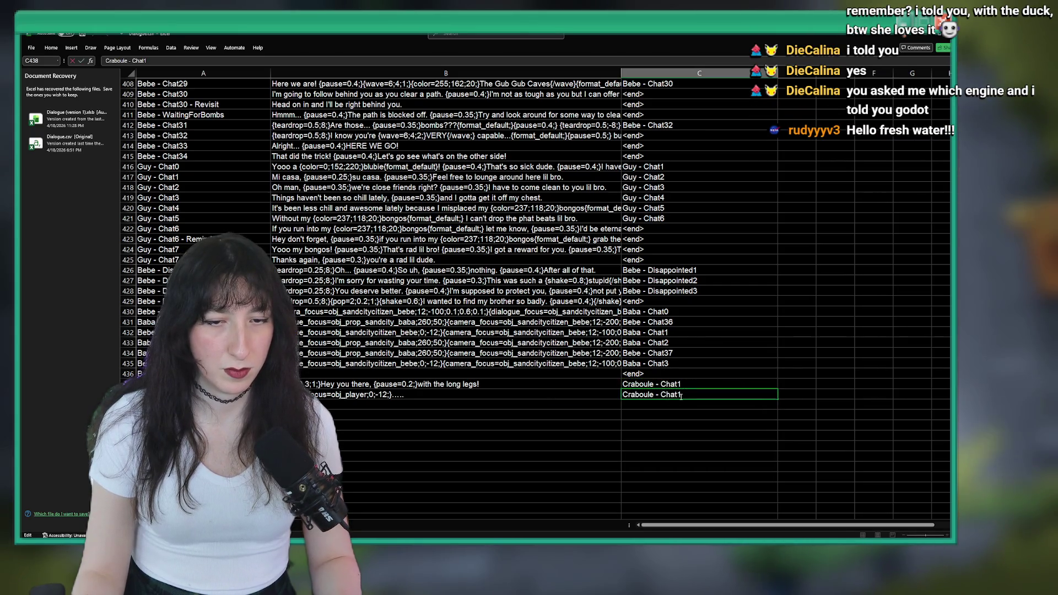
key(BackSpace)
text(2)
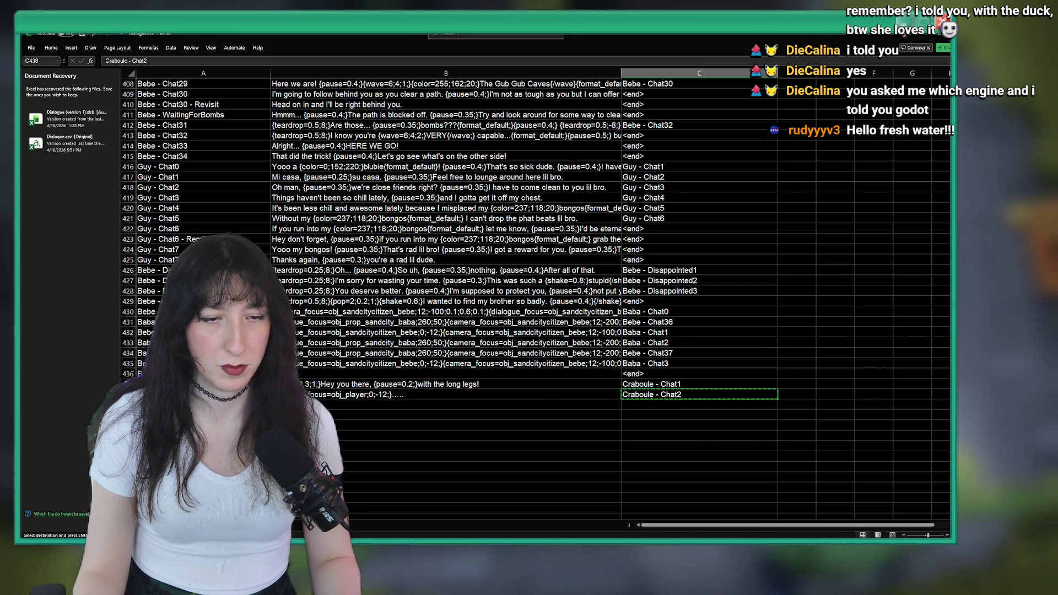
click(203, 405)
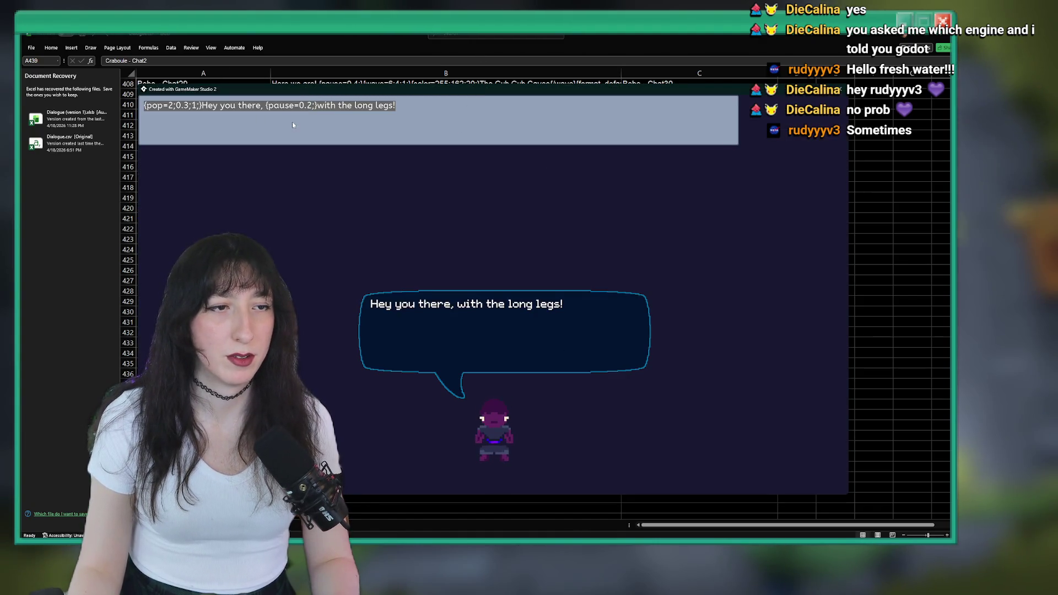
- Replace the tester line with 'I need help solving the mystery of the century.'
mouse_move(207, 111)
mouse_down()
mouse_move(400, 107)
mouse_move(147, 111)
mouse_up()
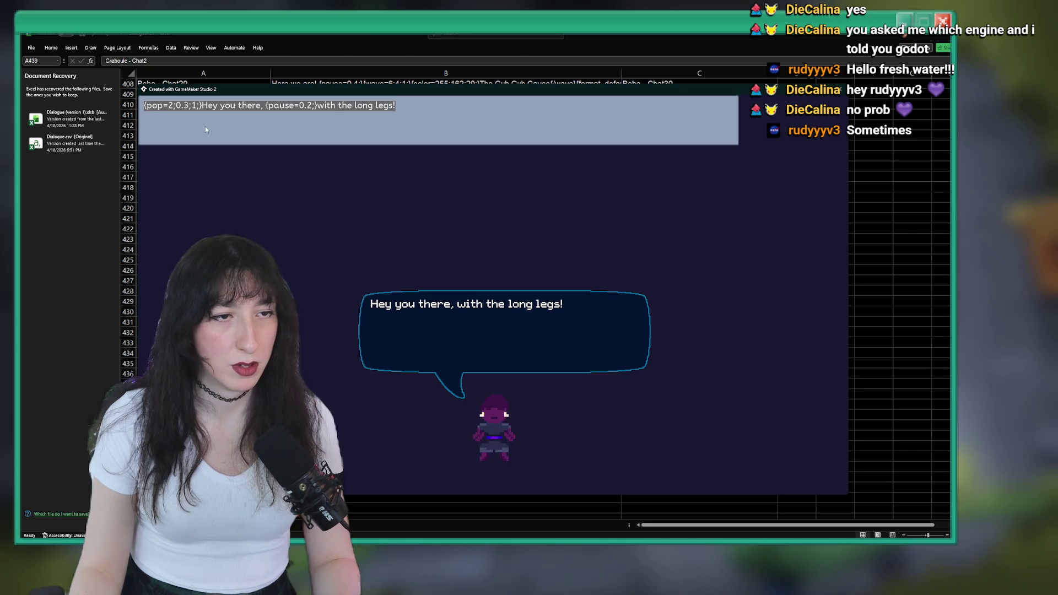
text(Allkd)
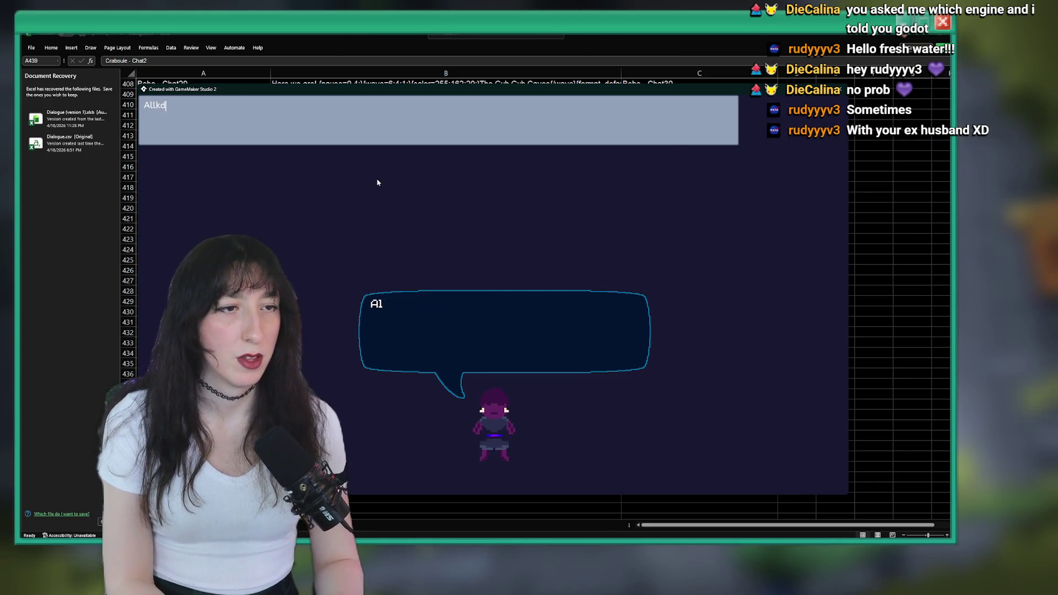
key(BackSpace)
key(BackSpace)
text(DK)
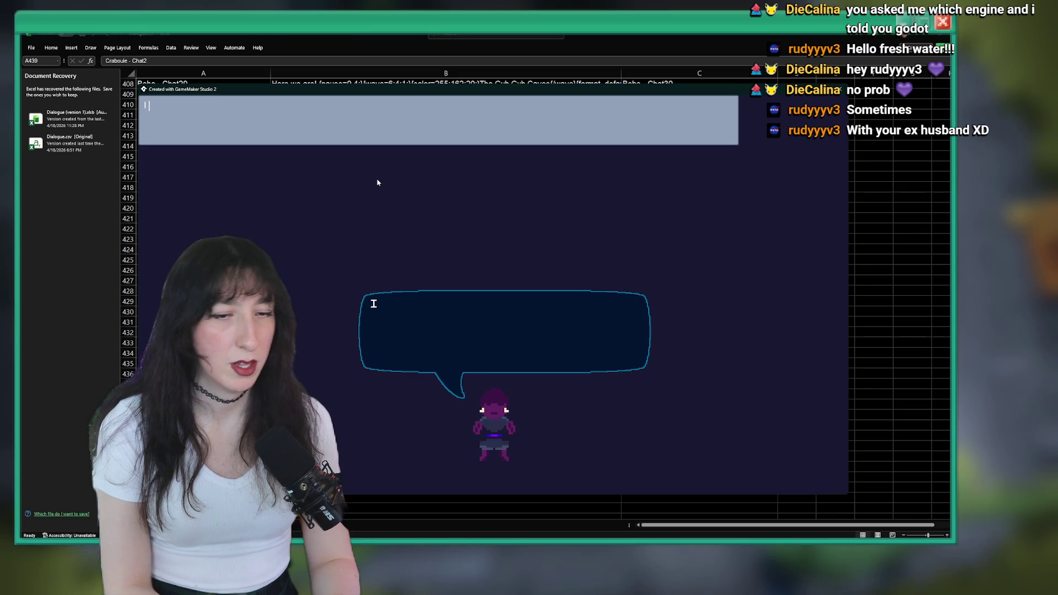
text( need help sov)
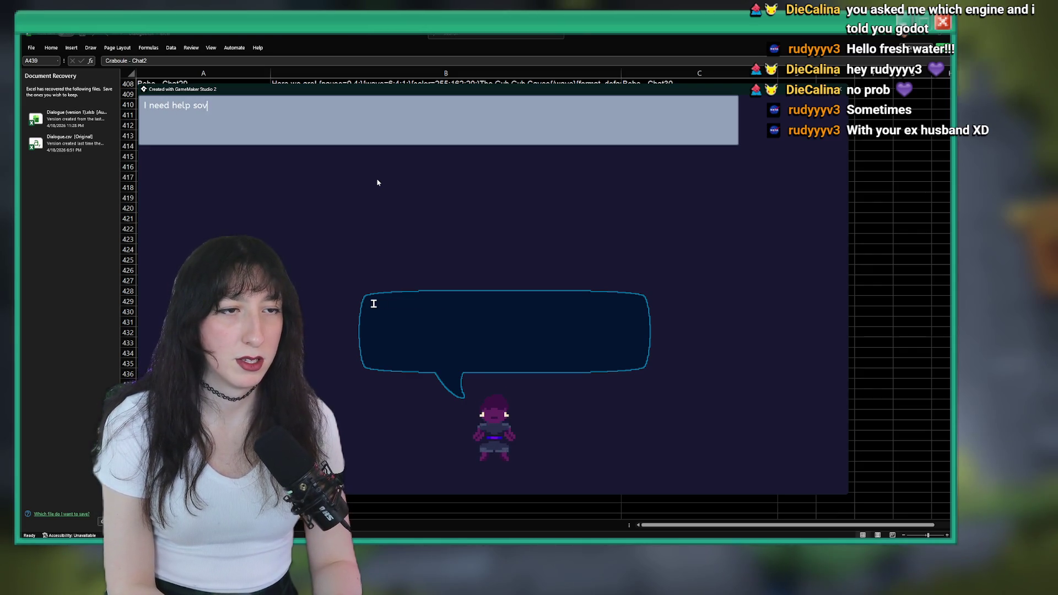
key(BackSpace)
text(lving)
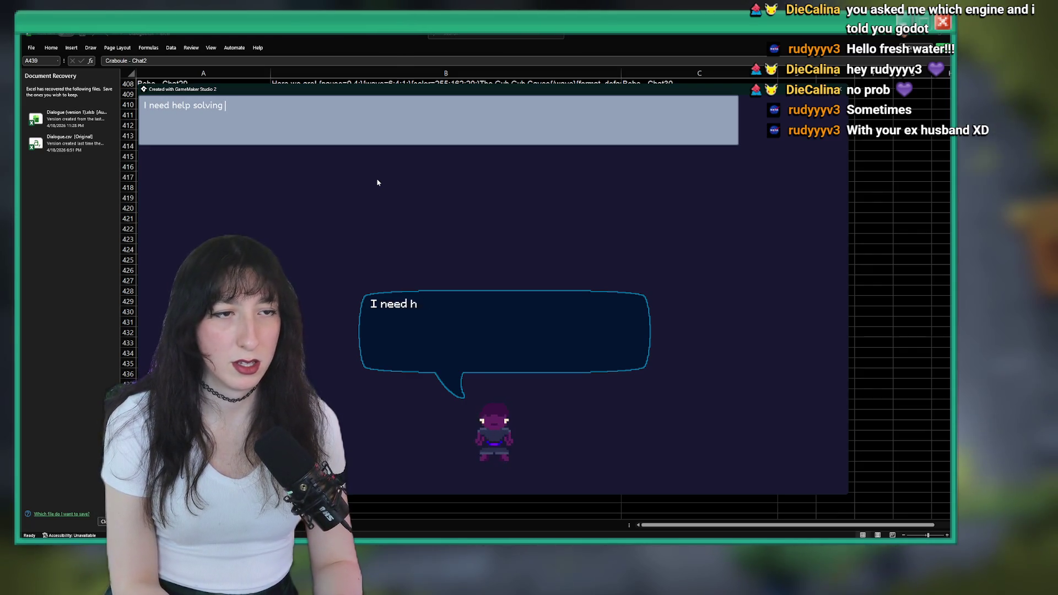
text(kystero)
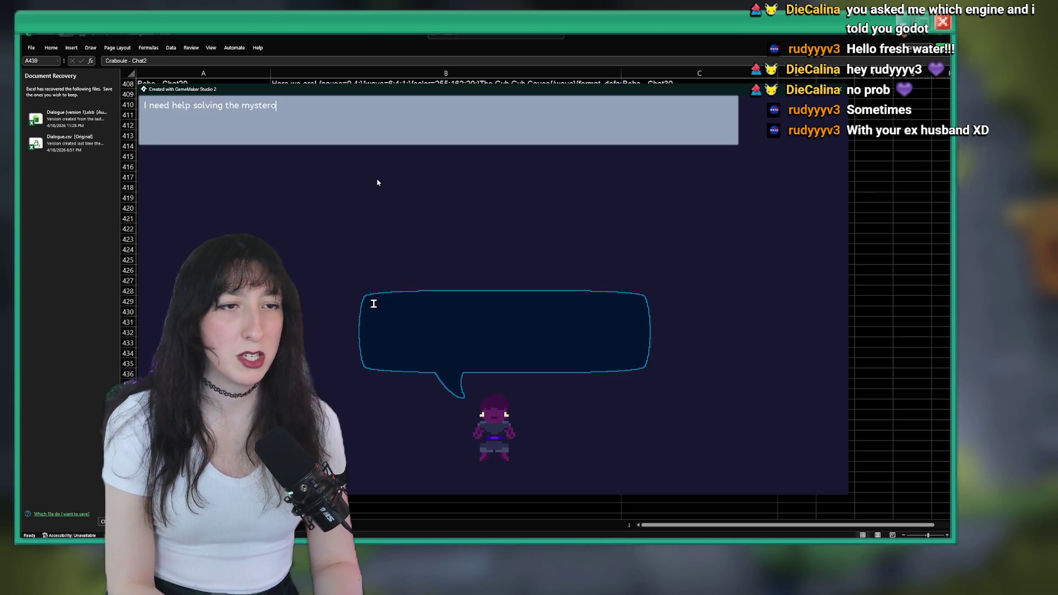
text(yu of)
key(BackSpace)
key(BackSpace)
text(century)
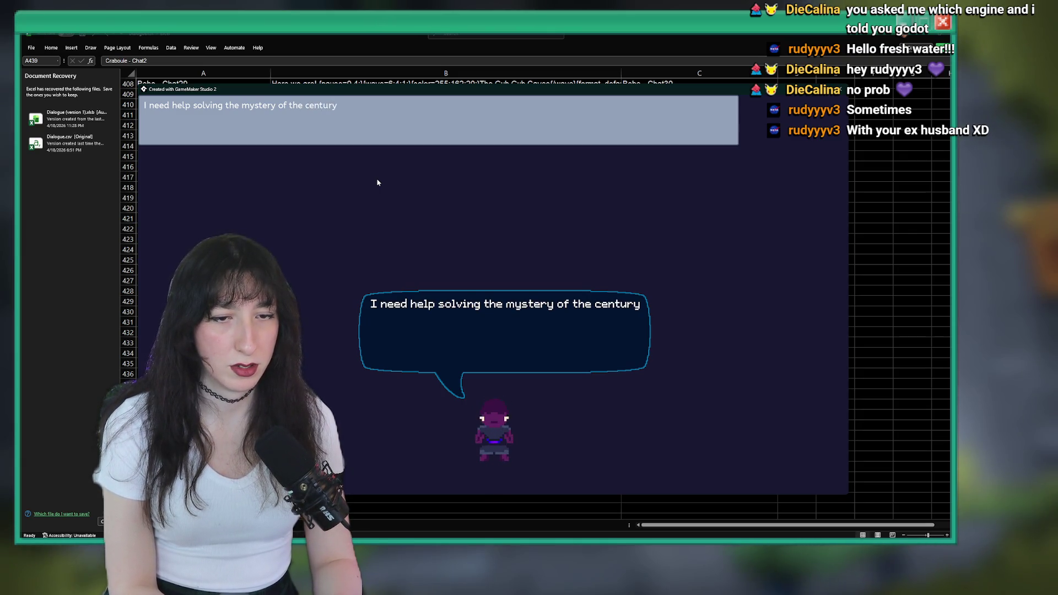
text(.)
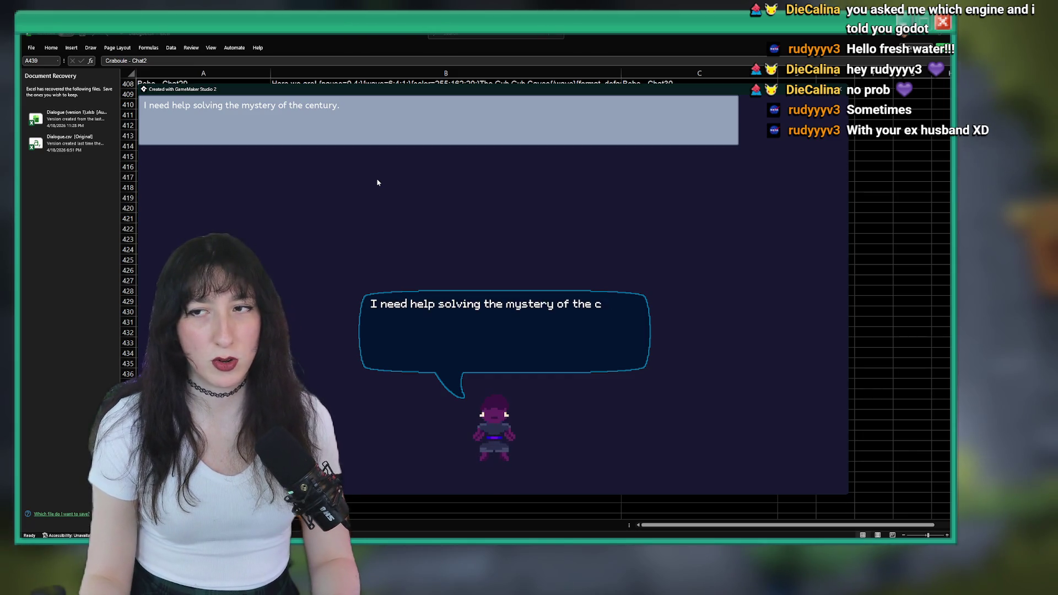
key(Escape)
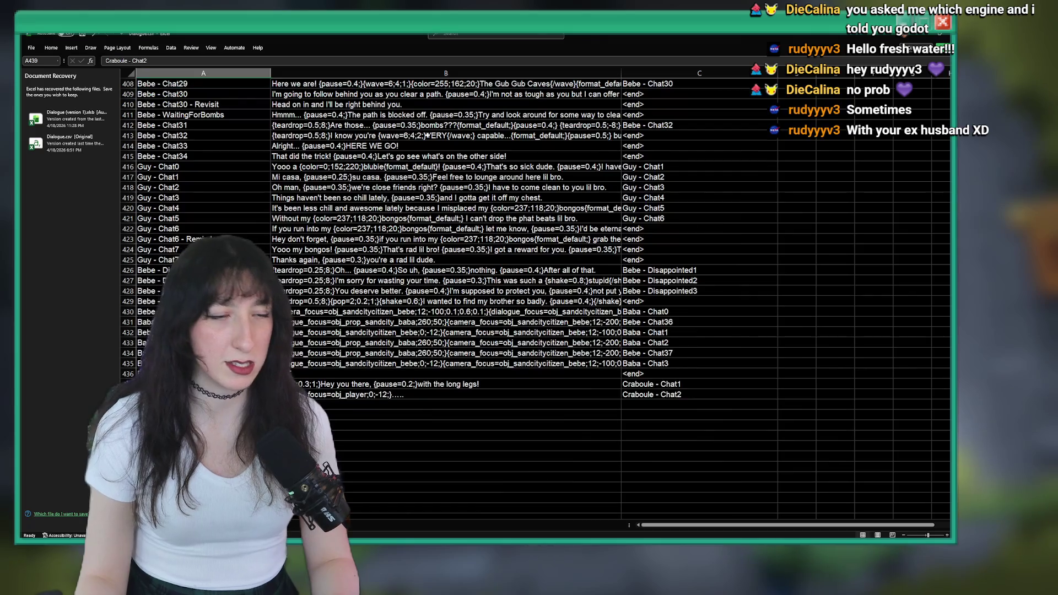
- Prefix the line with B437's pop tag, copy the finished line and close the tester
double_click(312, 384)
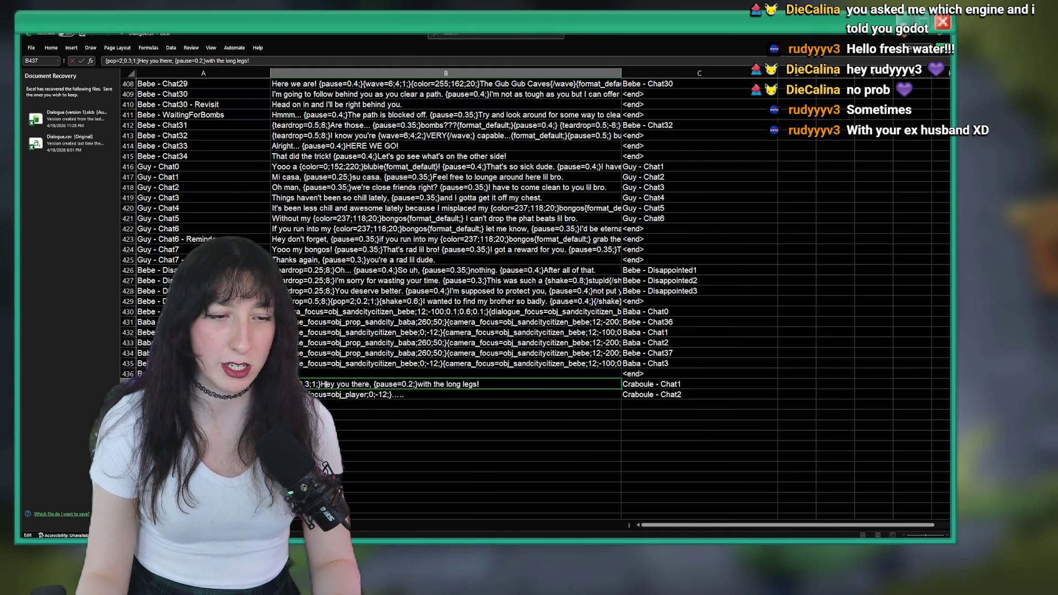
key(alt+Tab)
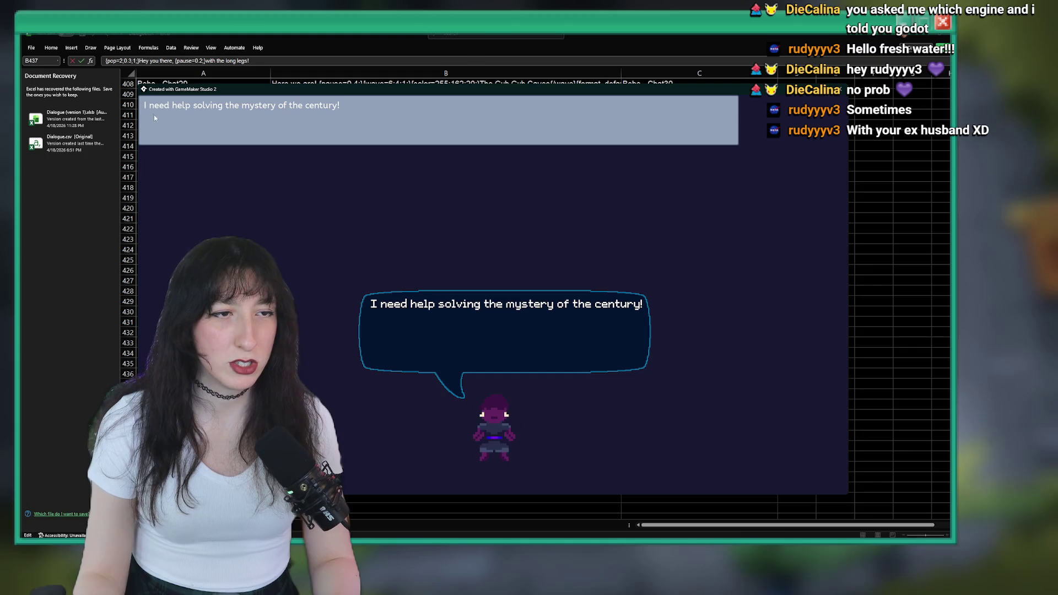
click(144, 110)
key(ctrl+v)
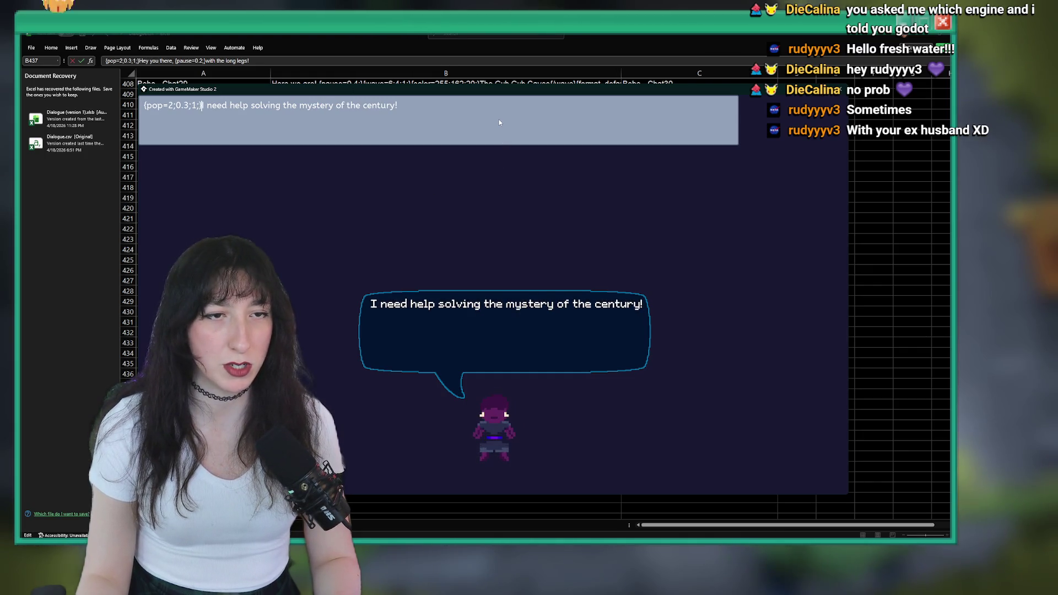
drag(498, 119, 209, 119)
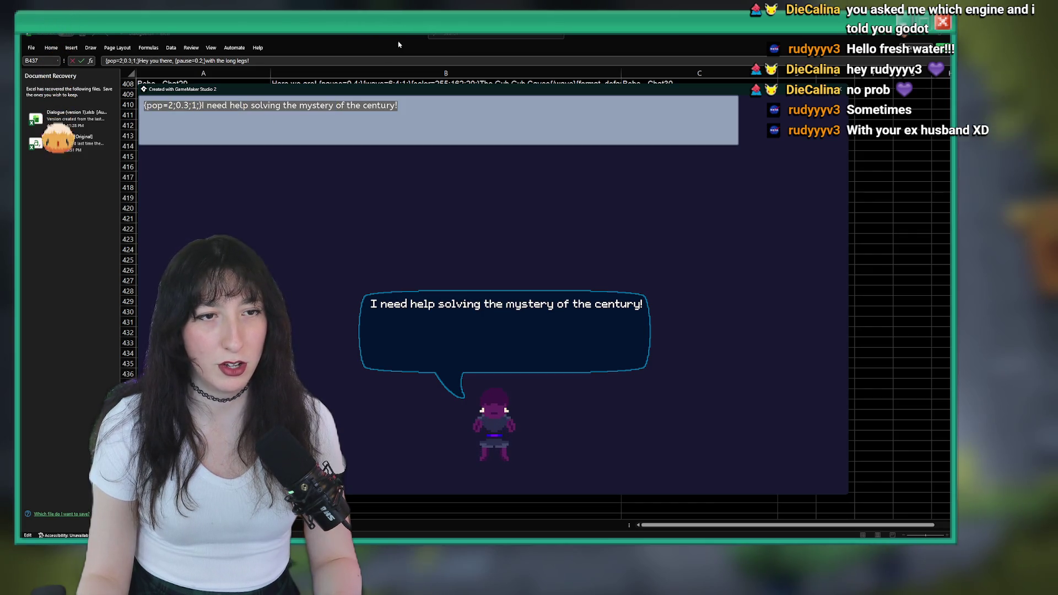
key(alt+F4)
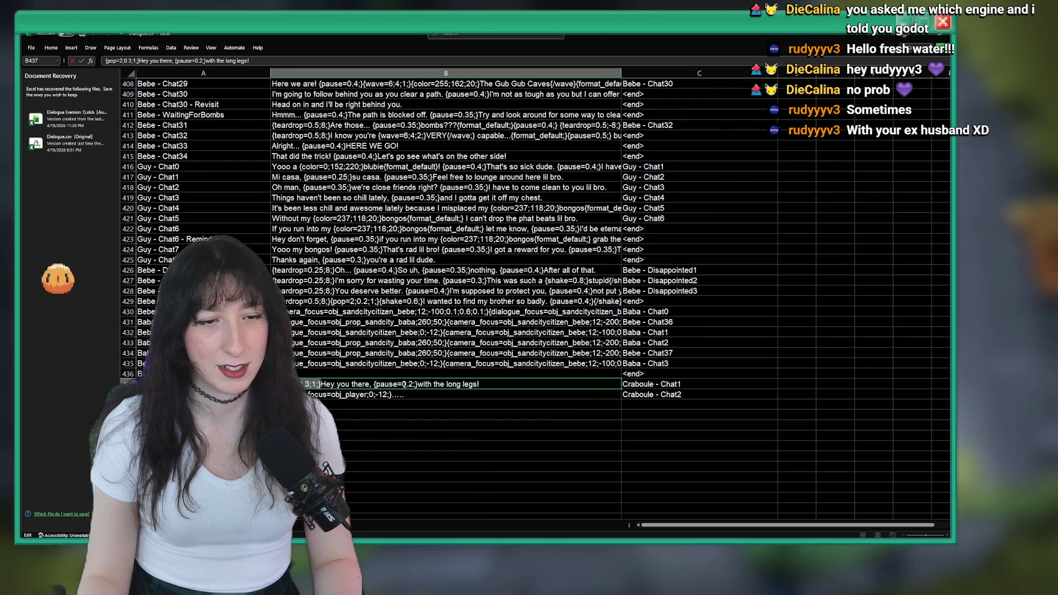
- Change B438's vertical offset from -12 to -8 and copy its focus text
click(384, 394)
double_click(384, 394)
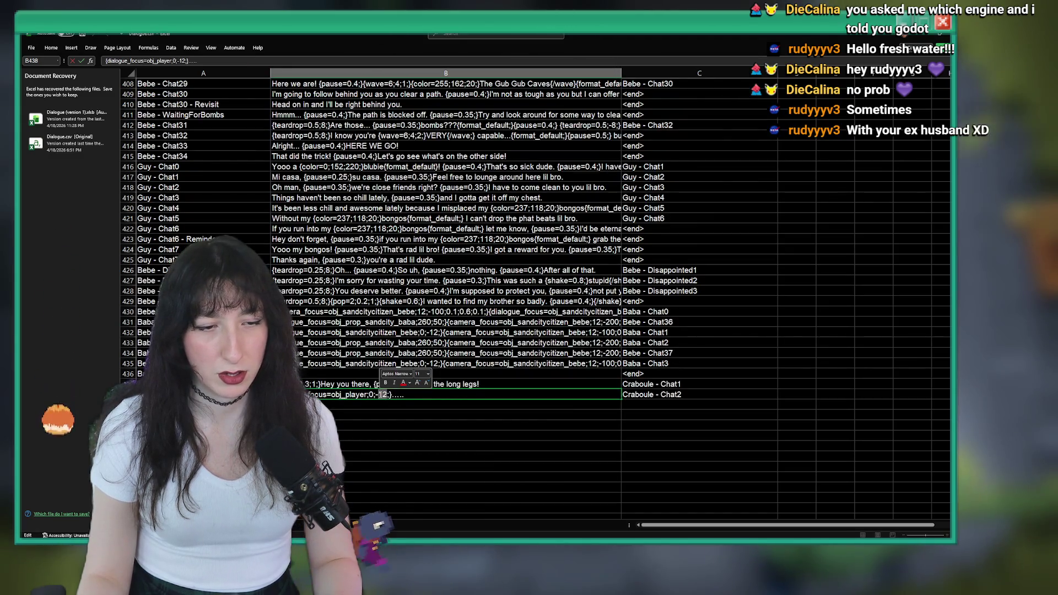
text(7)
key(BackSpace)
text(8)
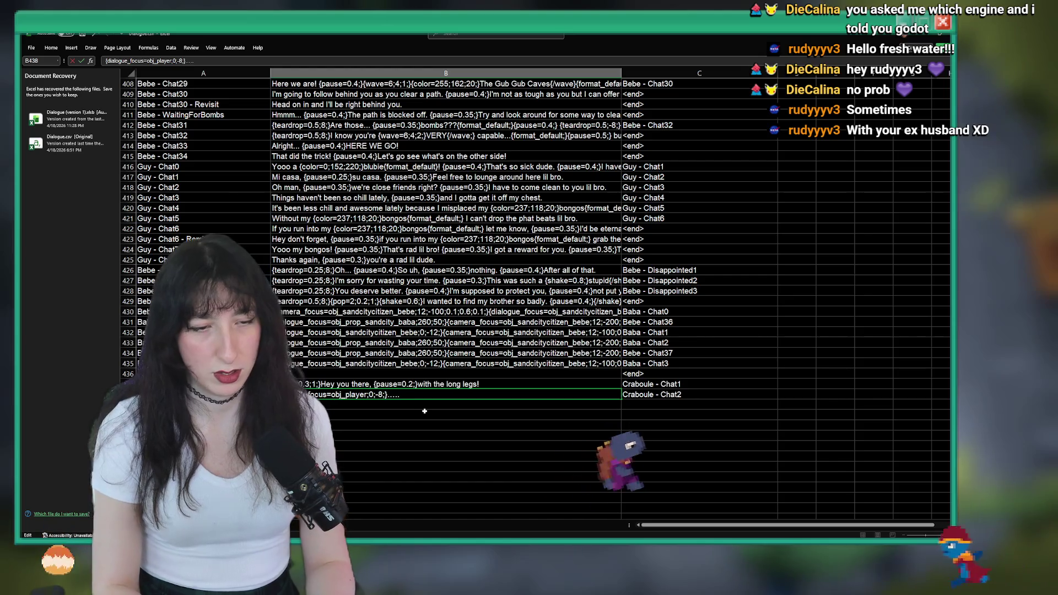
key(Return)
key(Up)
key(ctrl+c)
- Fill B439 with a focus on obj_fishcitizen_craboule followed by the tested mystery-of-the-century line
double_click(362, 410)
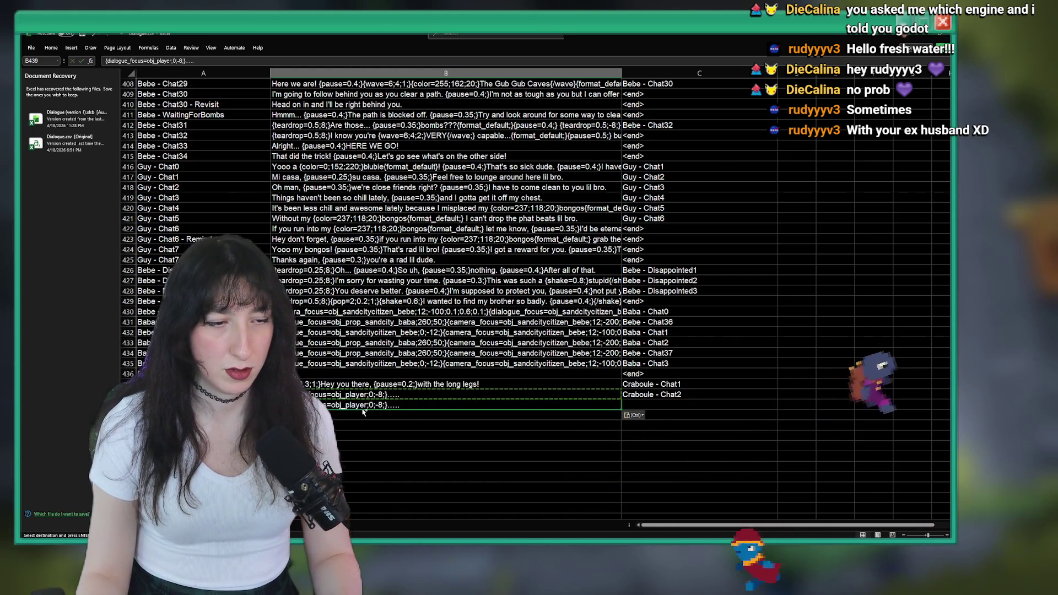
key(ctrl+v)
double_click(355, 406)
text(fishcitizen)
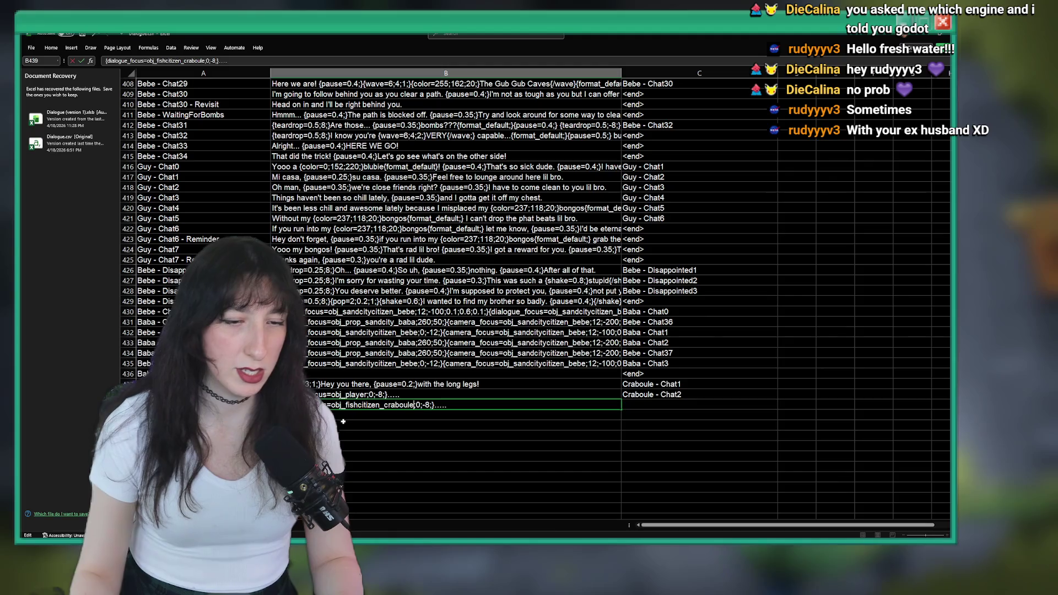
key(Return)
key(Return)
key(alt+Tab)
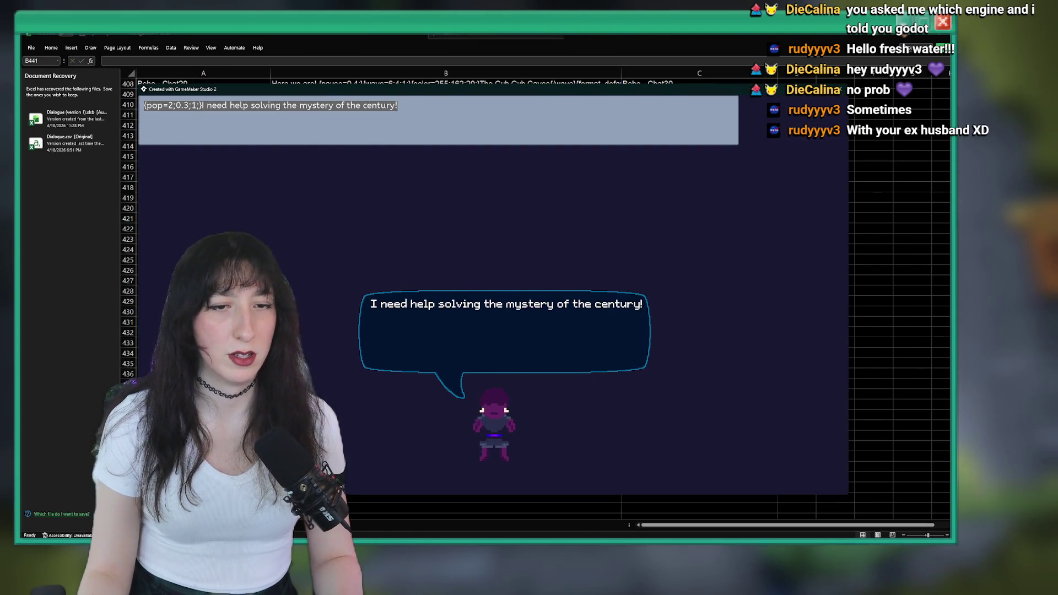
key(alt+Tab)
double_click(438, 405)
key(ctrl+v)
key(Return)
- Copy the 'Craboule - Chat2' link for C439, then switch to the browser music video
click(650, 396)
key(ctrl+c)
click(651, 405)
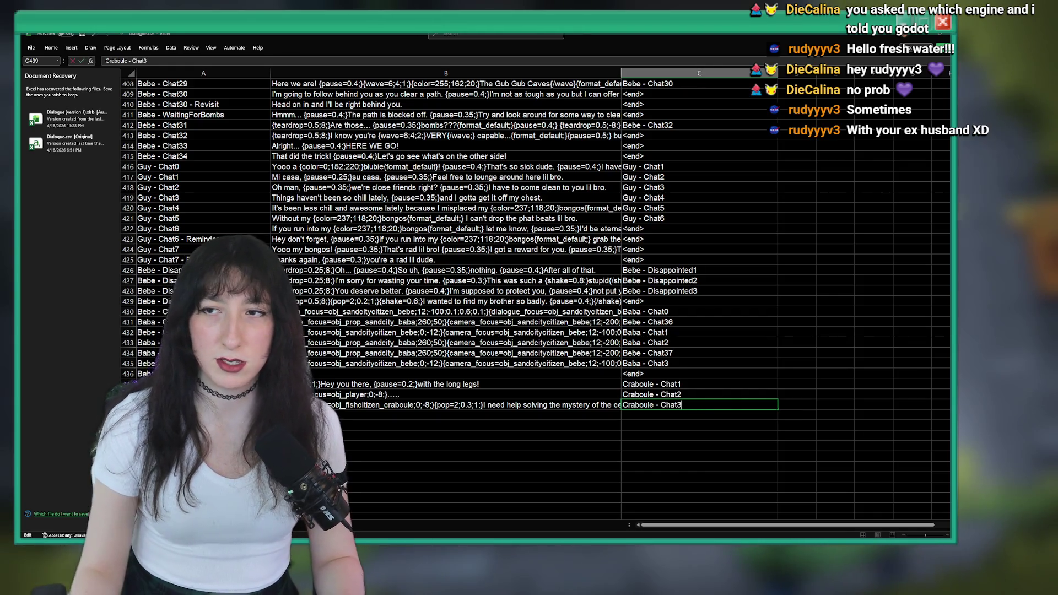
key(alt+Tab)
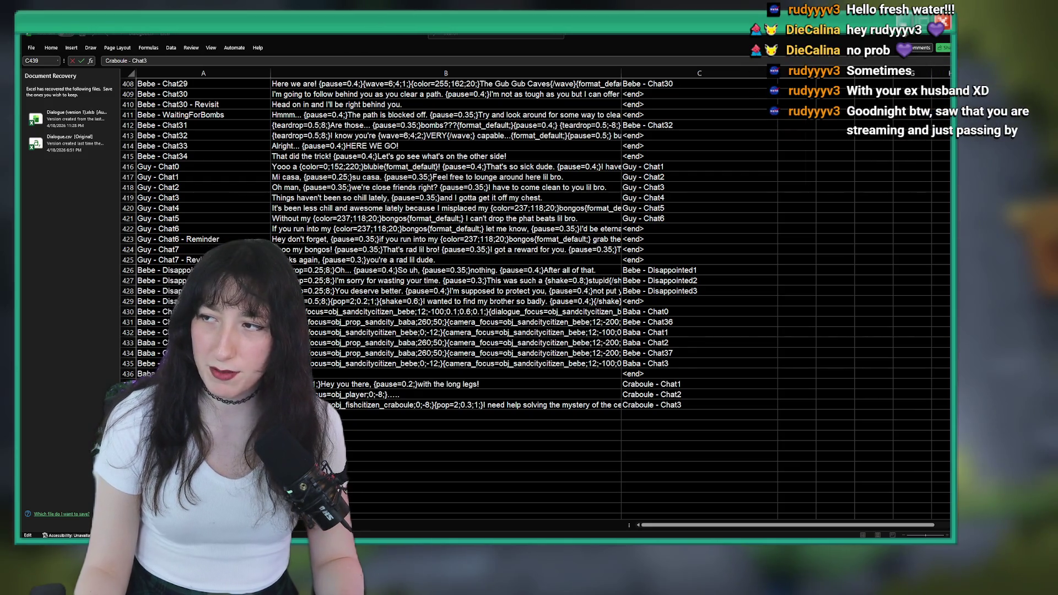
key(alt+Tab)
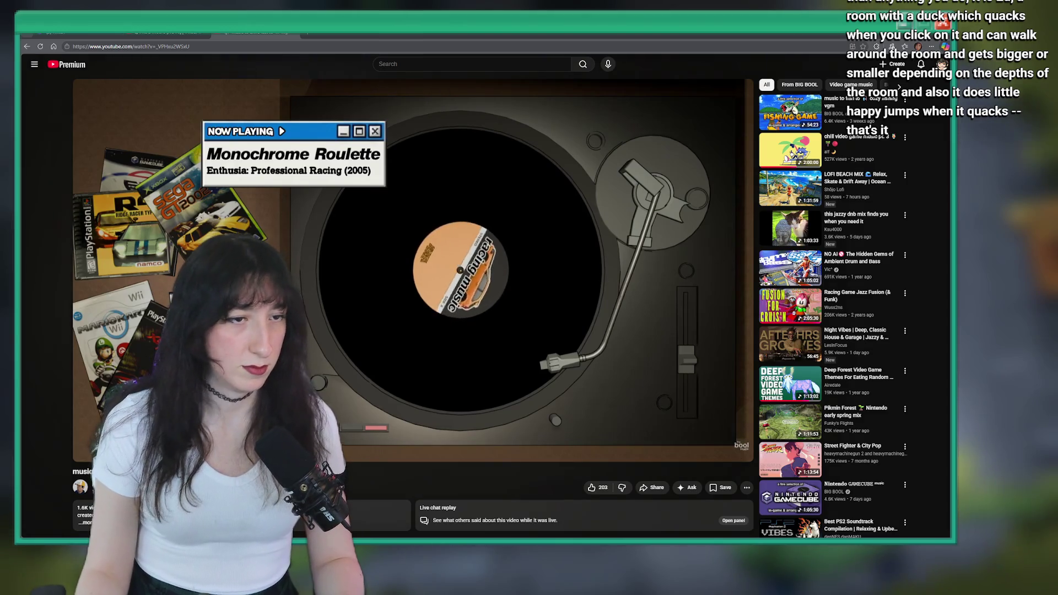
key(alt+Tab)
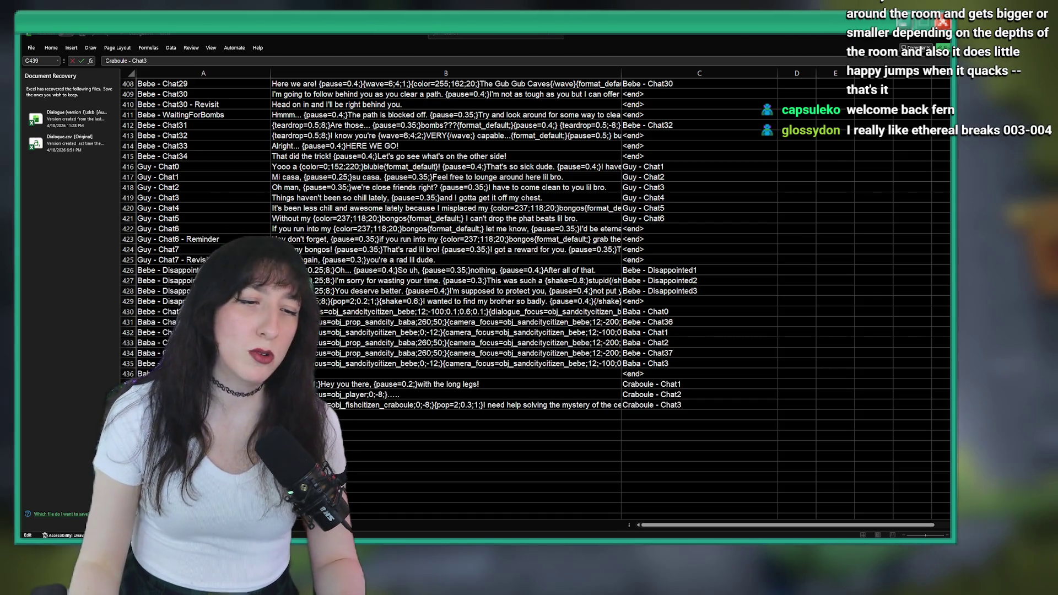
- Back in the sheet, review the Craboule - Chat3 line in B439 and move to row 440
key(alt+Tab)
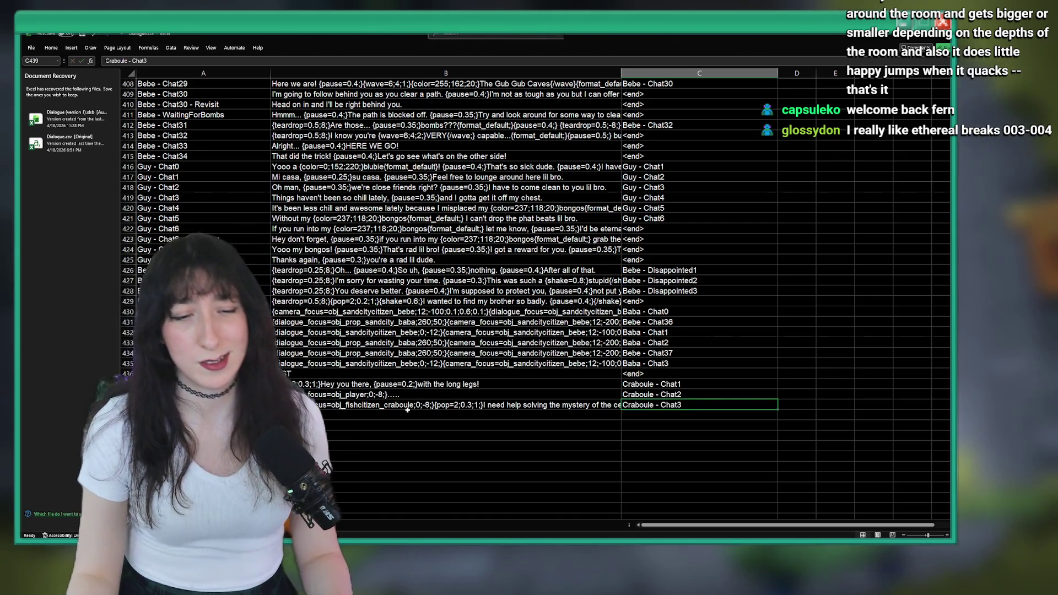
key(Escape)
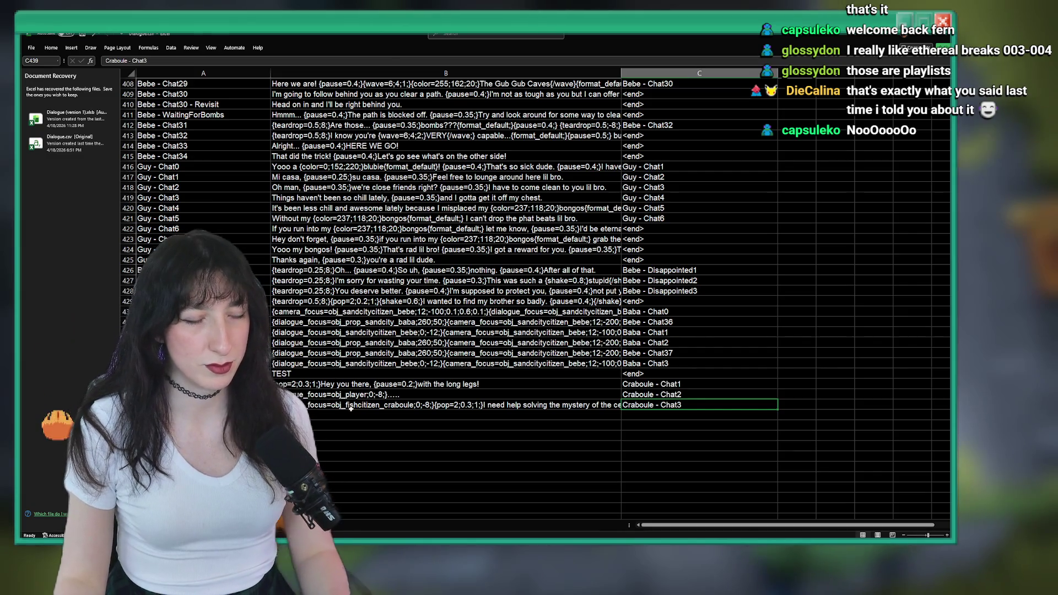
click(483, 406)
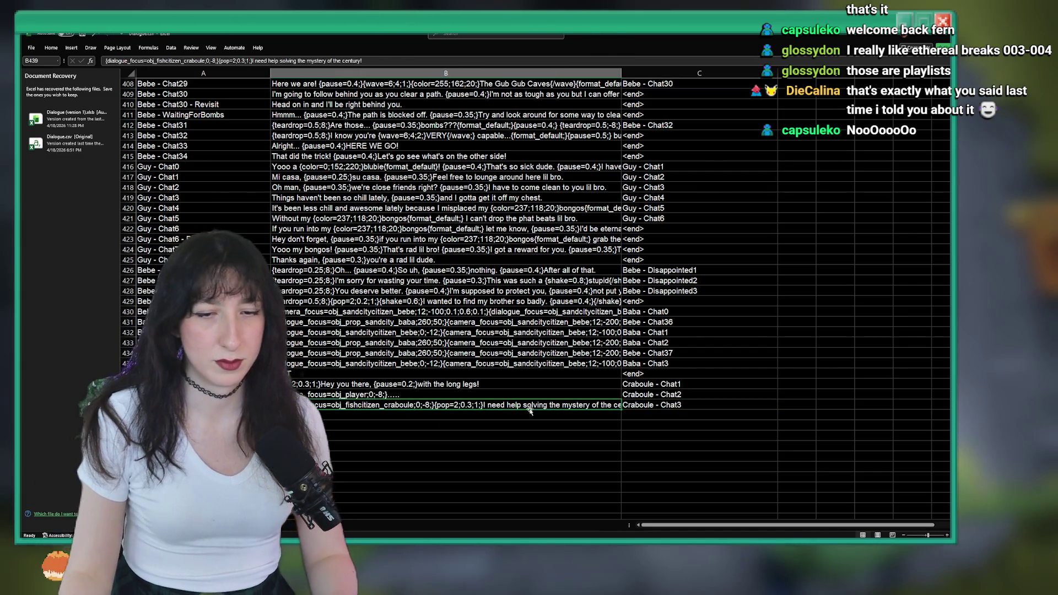
key(Right)
key(Return)
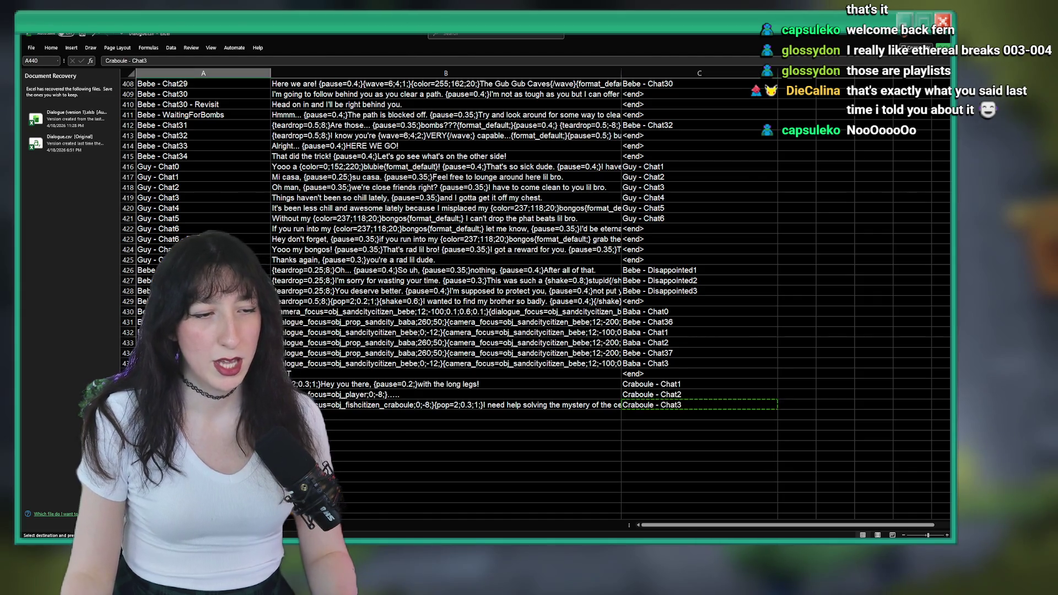
- Switch to the running GameMaker game and select the sentence after the pop tag
key(alt+Tab)
key(Escape)
key(alt+Tab)
key(alt+Tab)
key(alt+Tab)
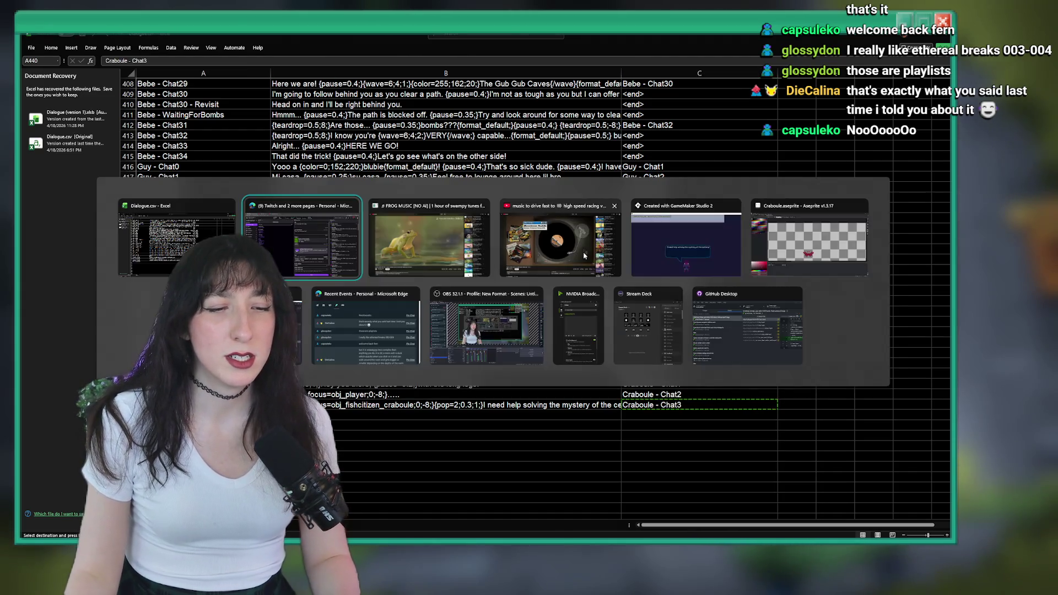
mouse_move(397, 133)
mouse_down()
mouse_move(211, 135)
mouse_move(199, 121)
mouse_up()
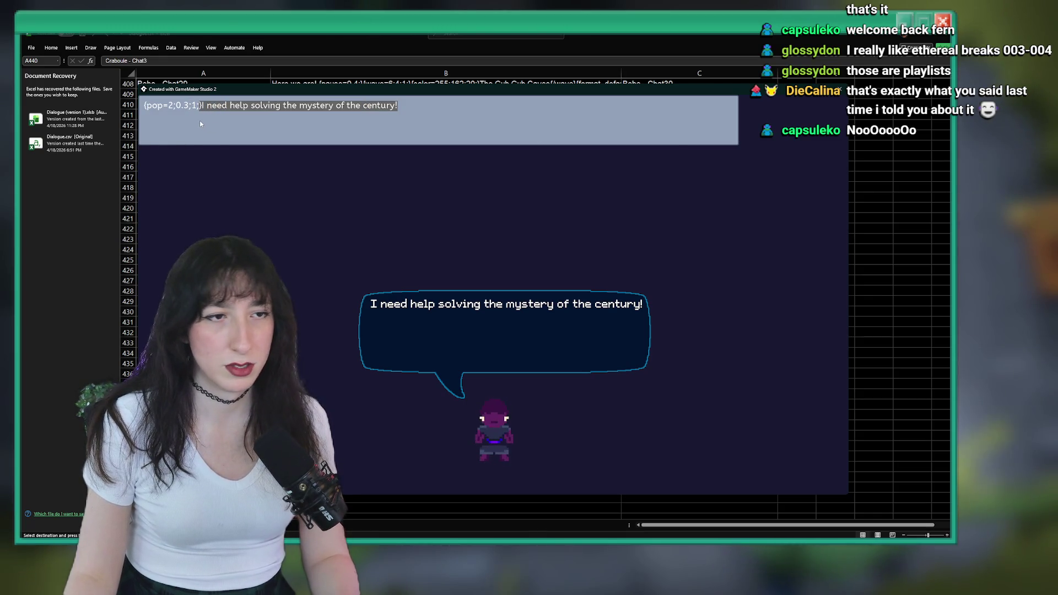
- Replace the old sentence with 'Crabs keep turning up'
text(F)
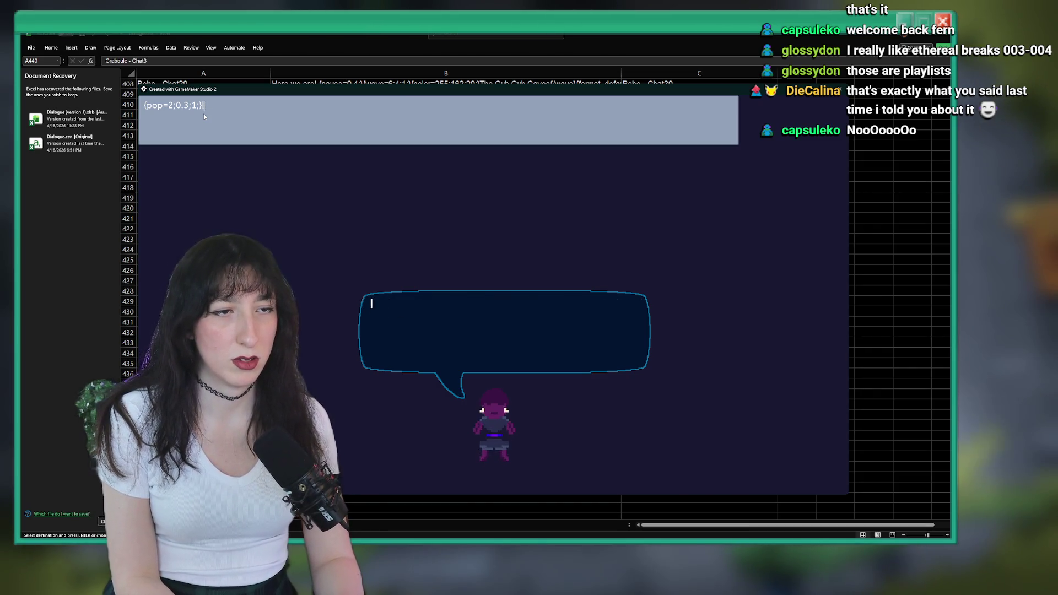
text(Cra)
key(BackSpace)
key(BackSpace)
text(keep turning up)
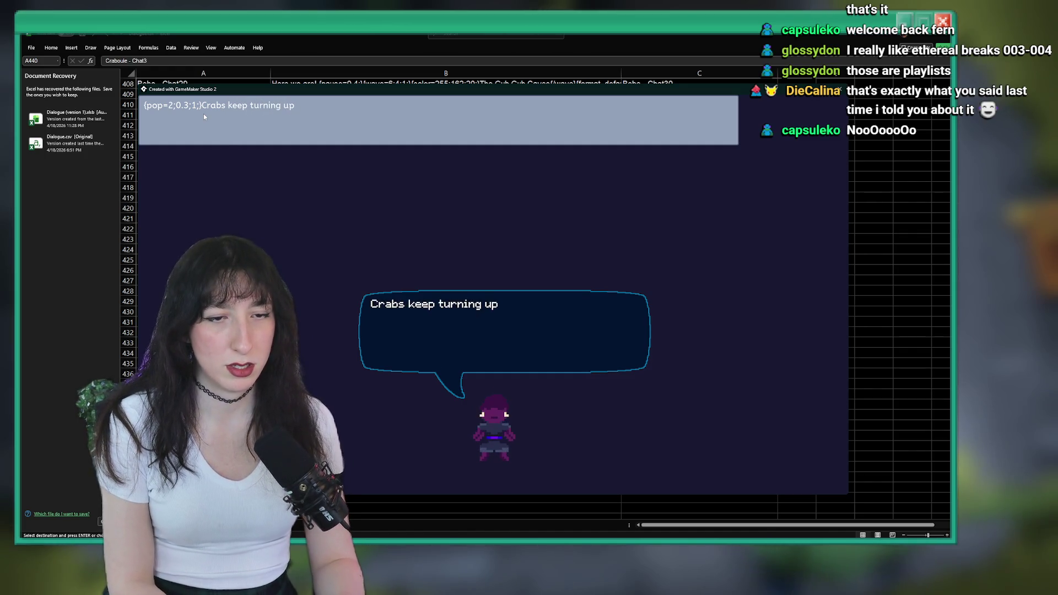
- Swap the pop tag for {teardrop=0.25;8;} and append '... {pause=0.4;}DEAD.'
click(200, 107)
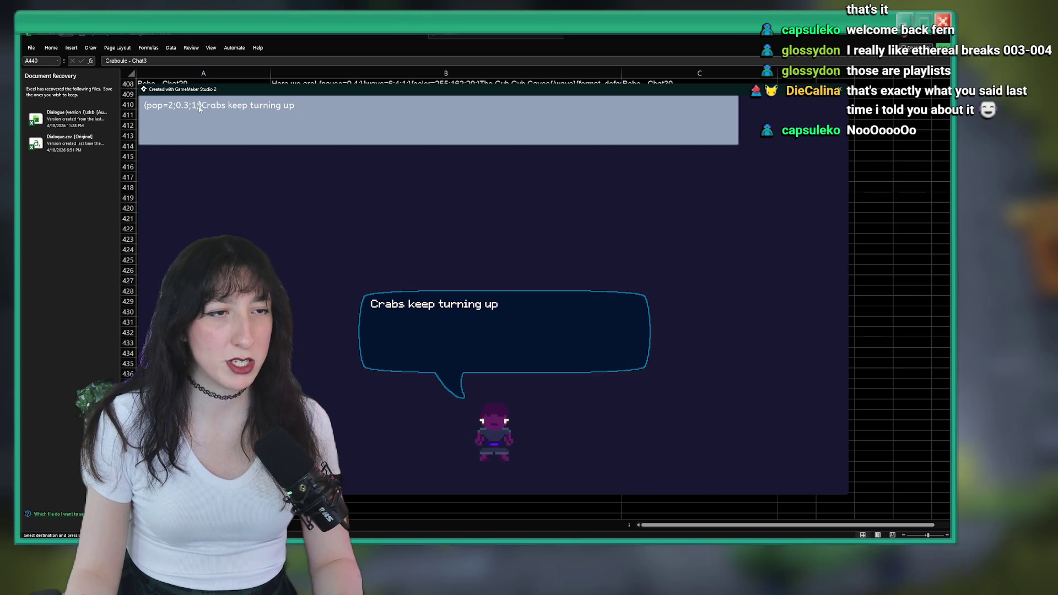
text({t})
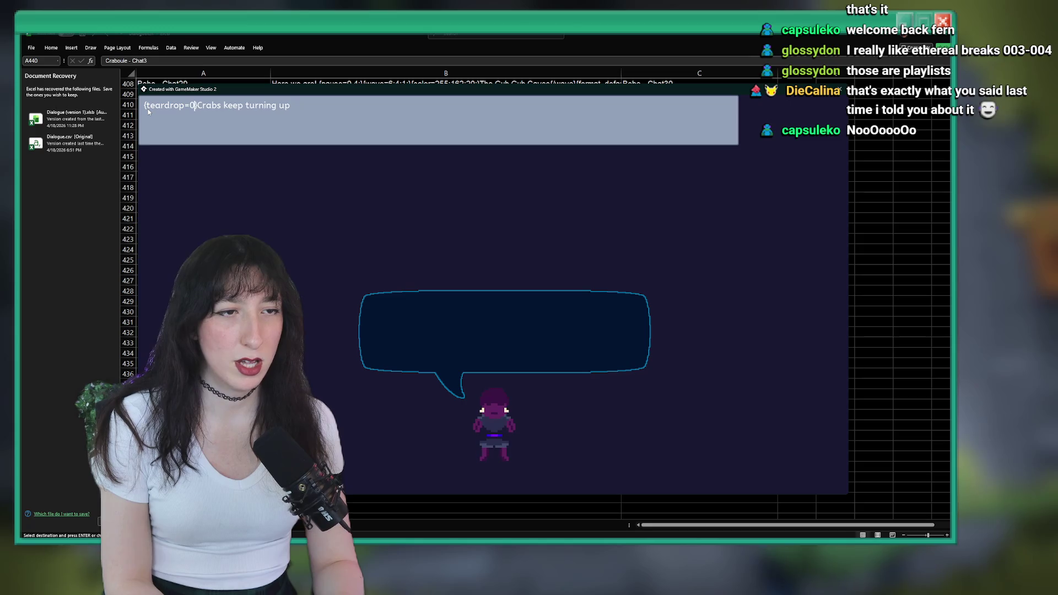
key(BackSpace)
text(8;=)
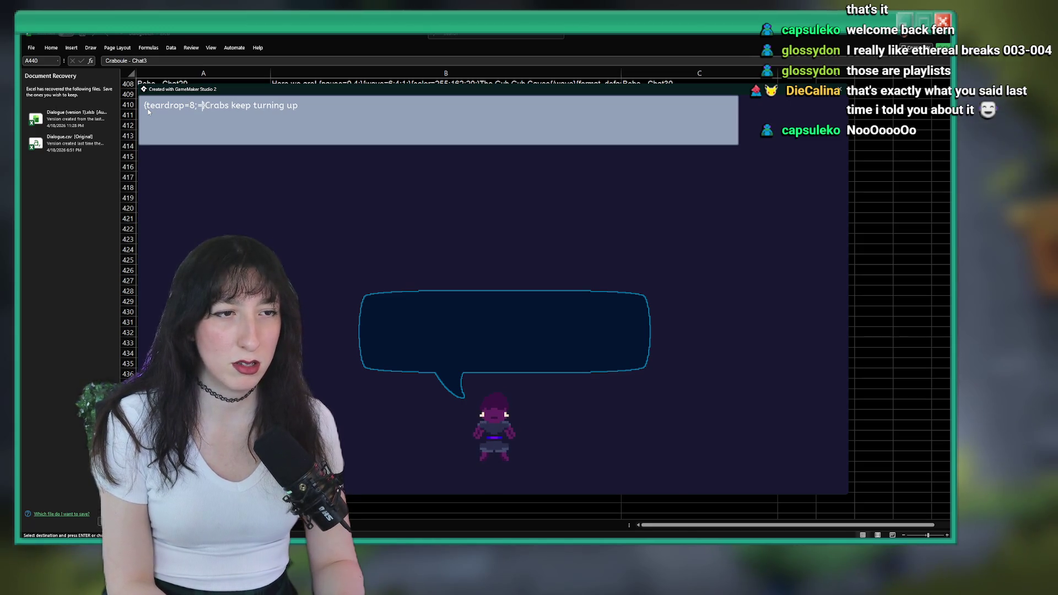
key(BackSpace)
key(BackSpace)
key(BackSpace)
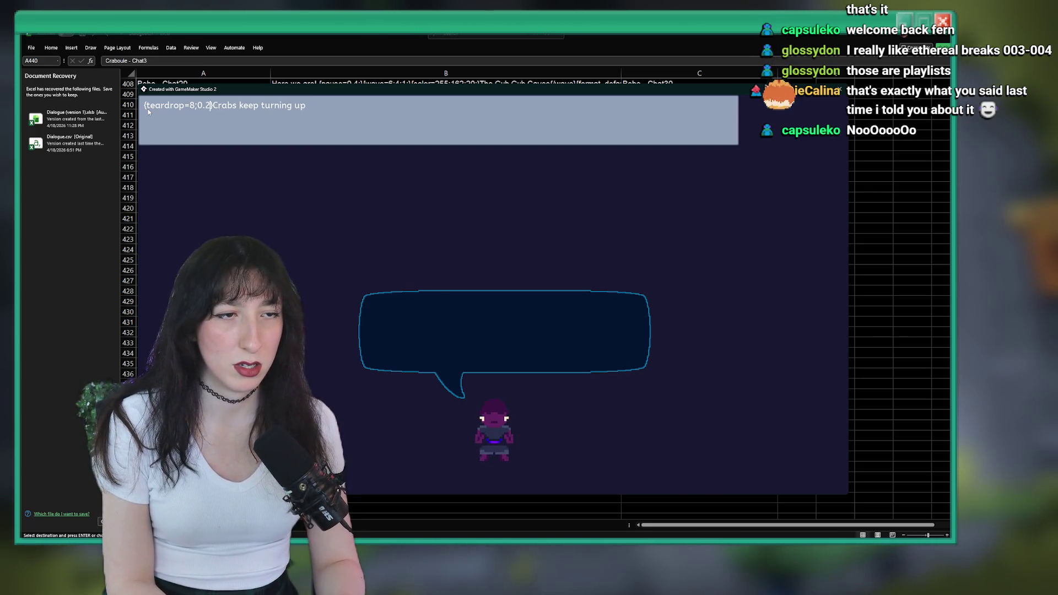
text(0.25;9)
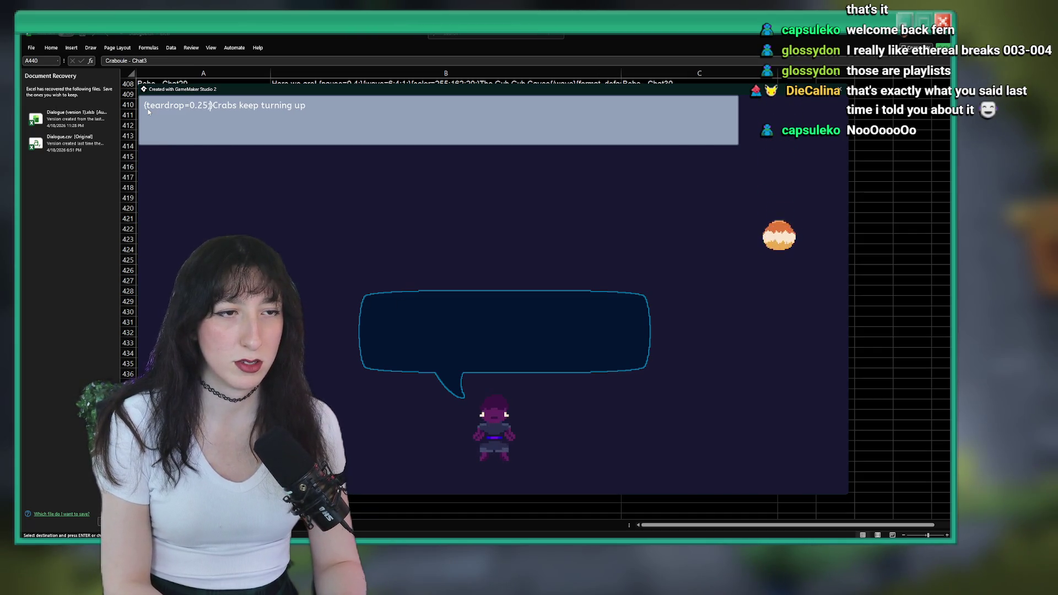
key(BackSpace)
text(8)
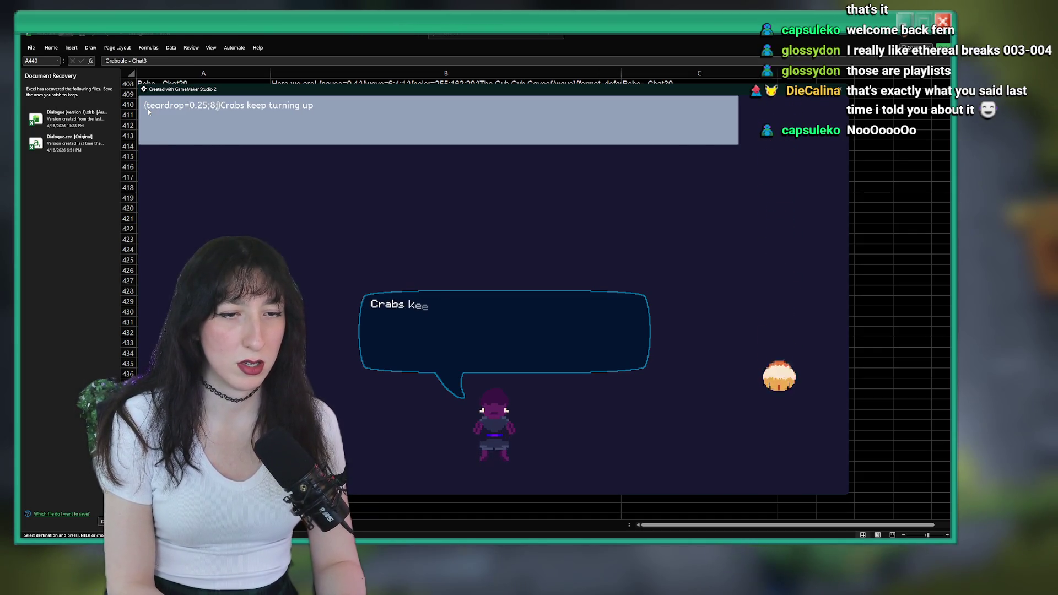
click(395, 111)
text(.)
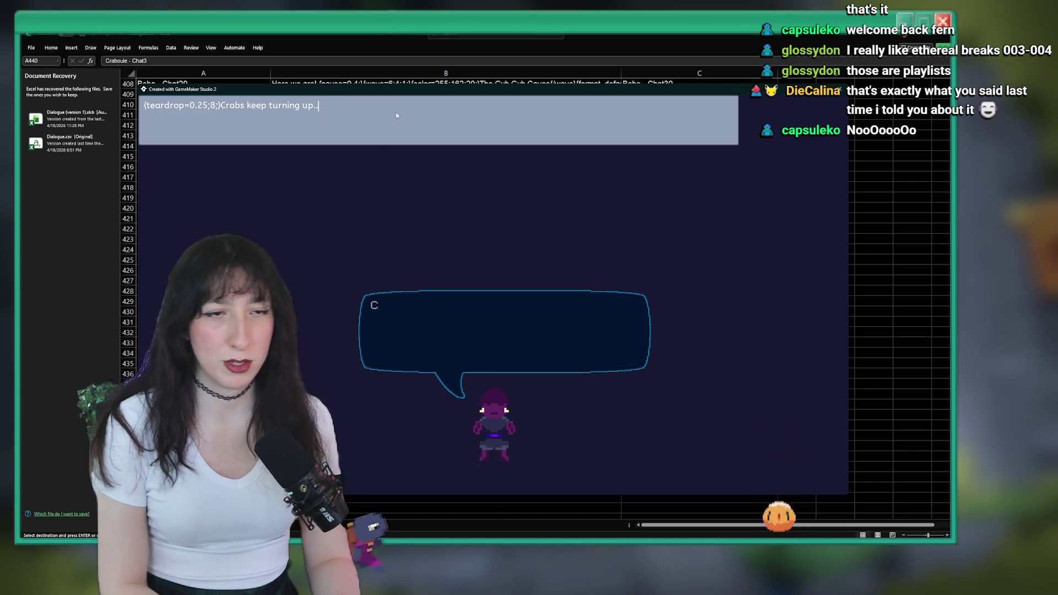
text(... {pause=0)
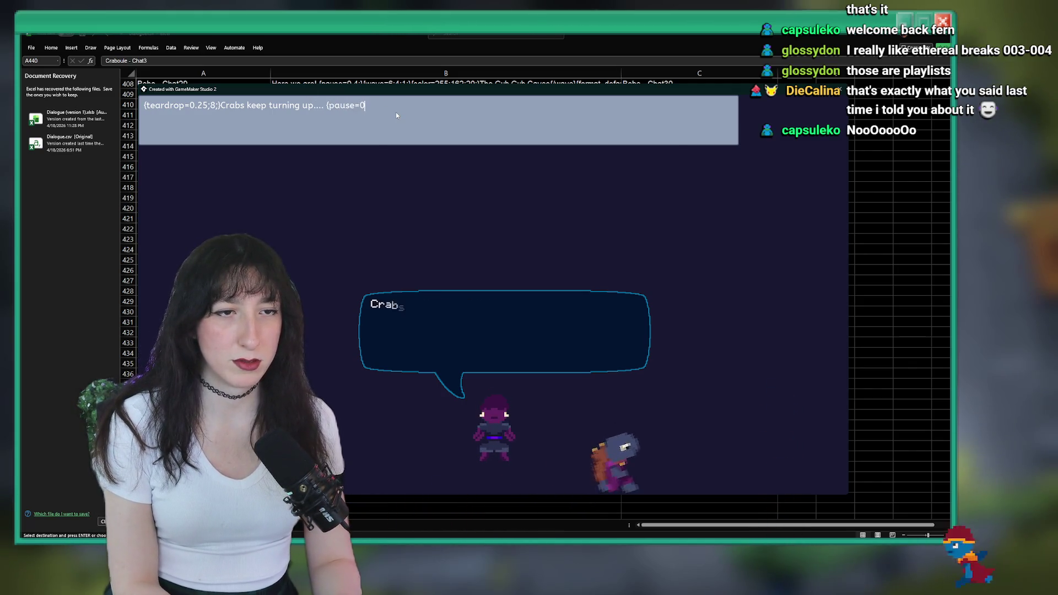
text(.4)
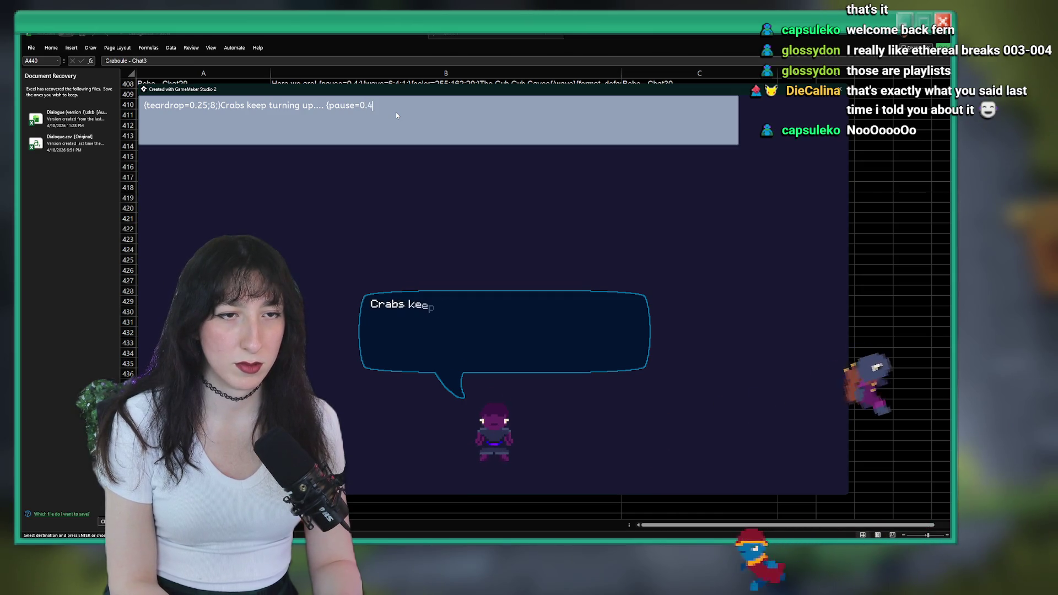
text(;}DEAD.)
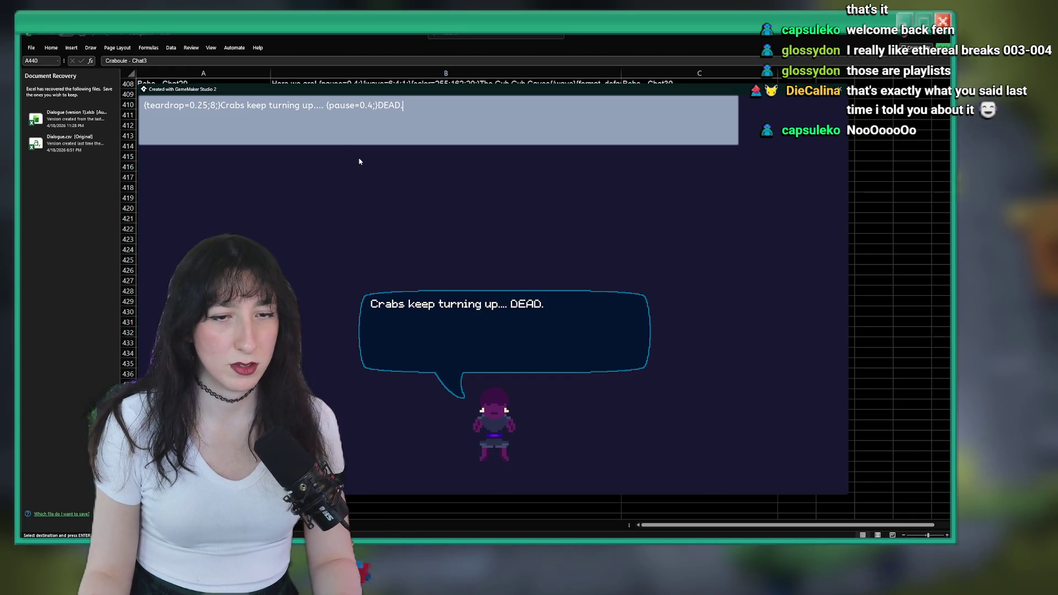
- Insert a {print=0.3;} tag before Crabs in the tester line
click(223, 106)
text(P)
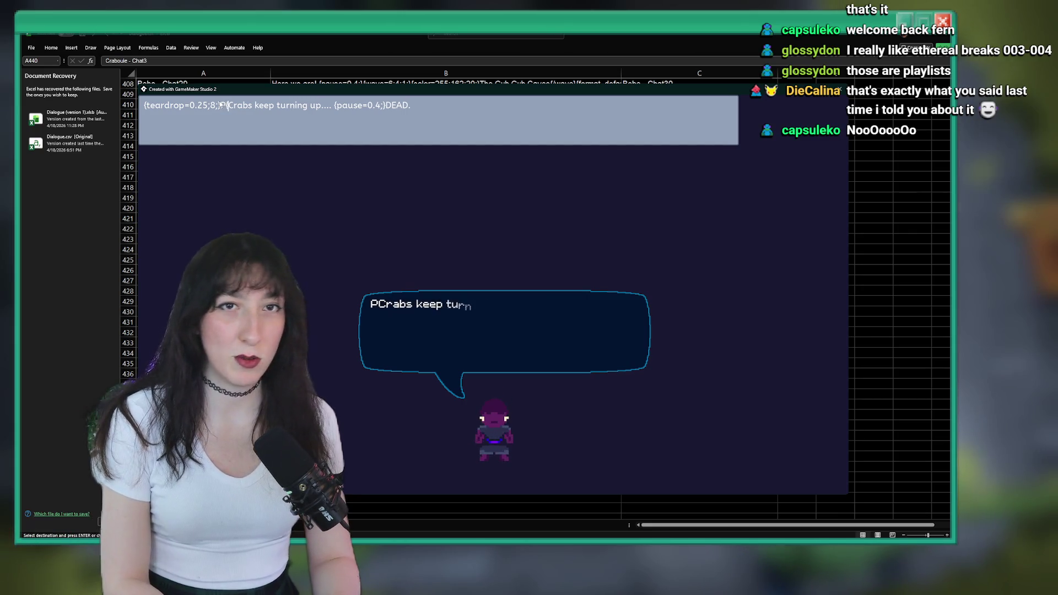
text({print=0)
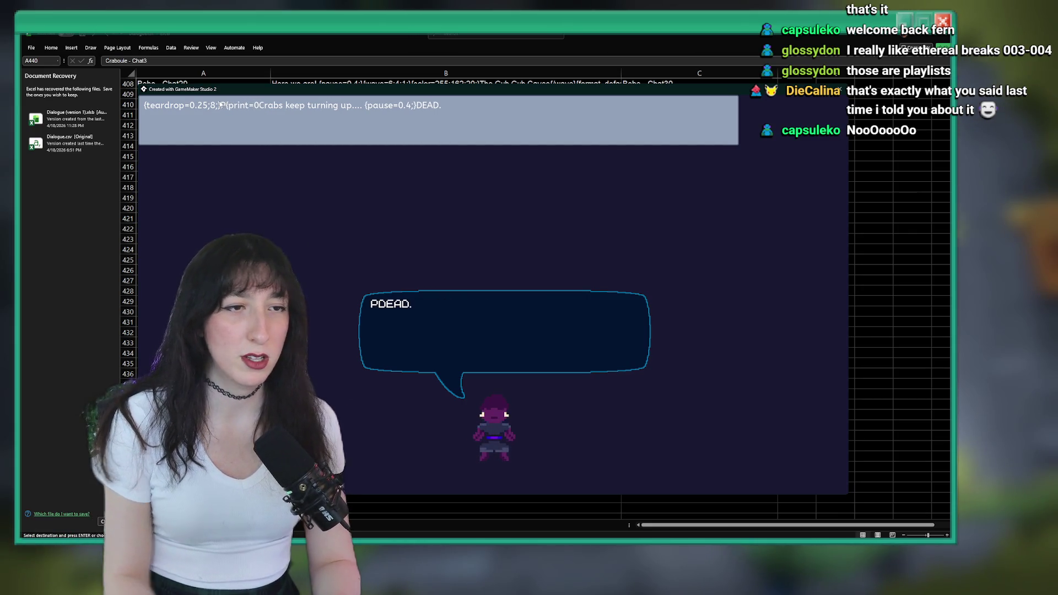
click(226, 106)
key(BackSpace)
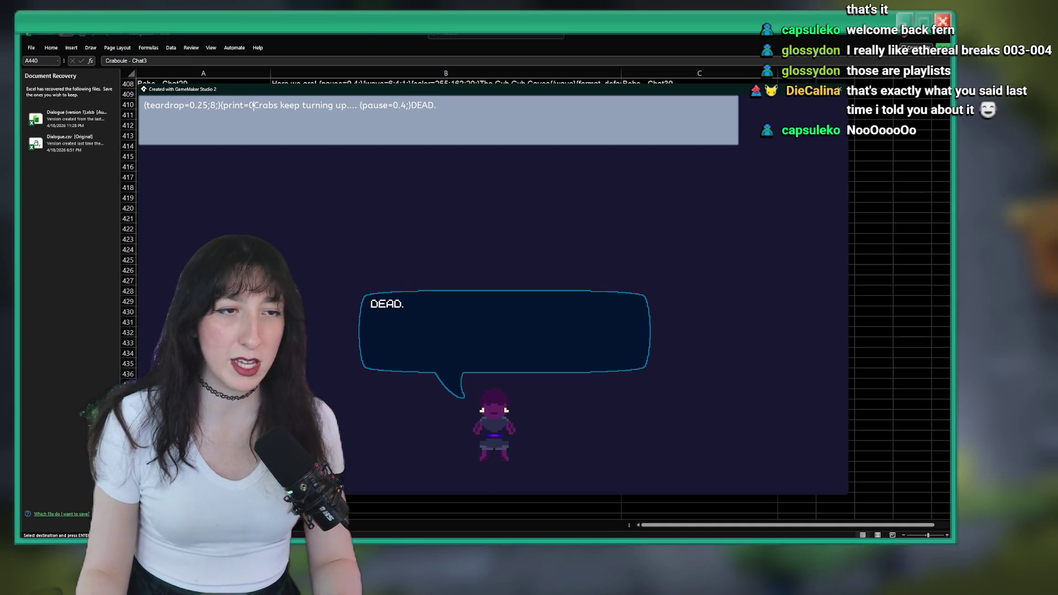
text(.2})
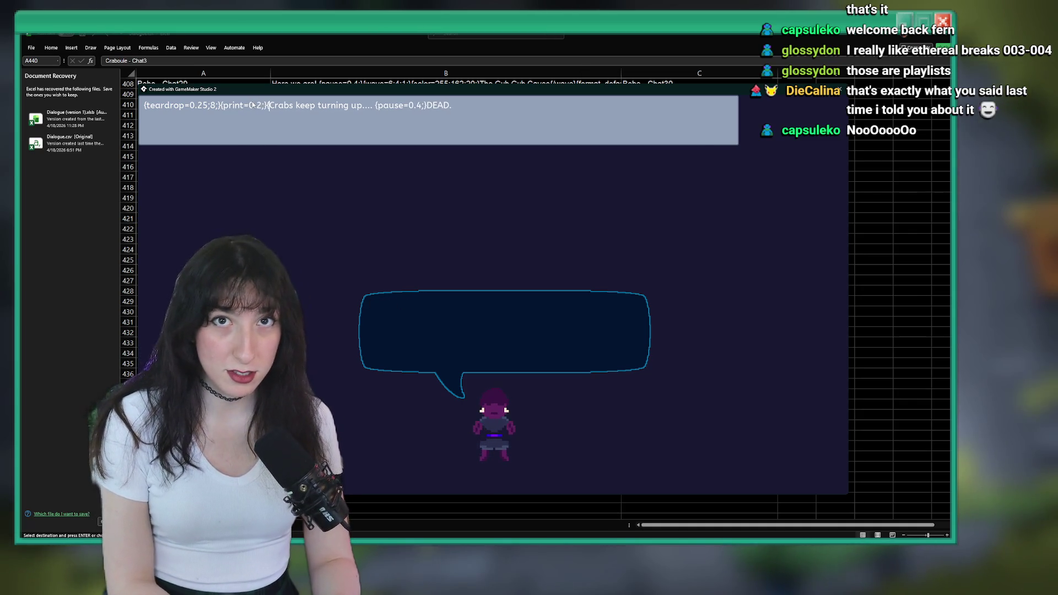
key(BackSpace)
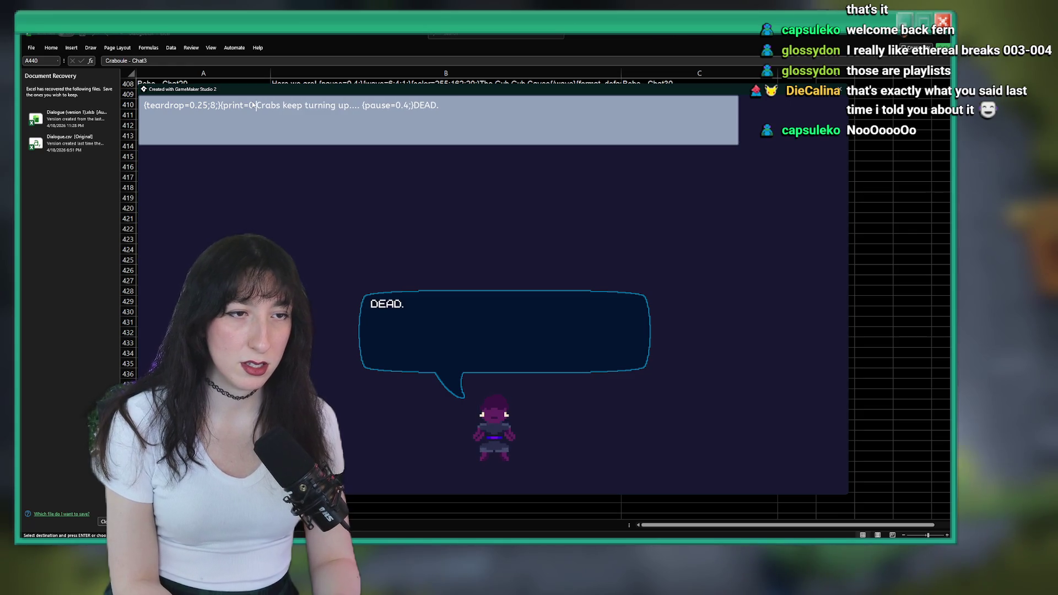
text(.2)
text(;})
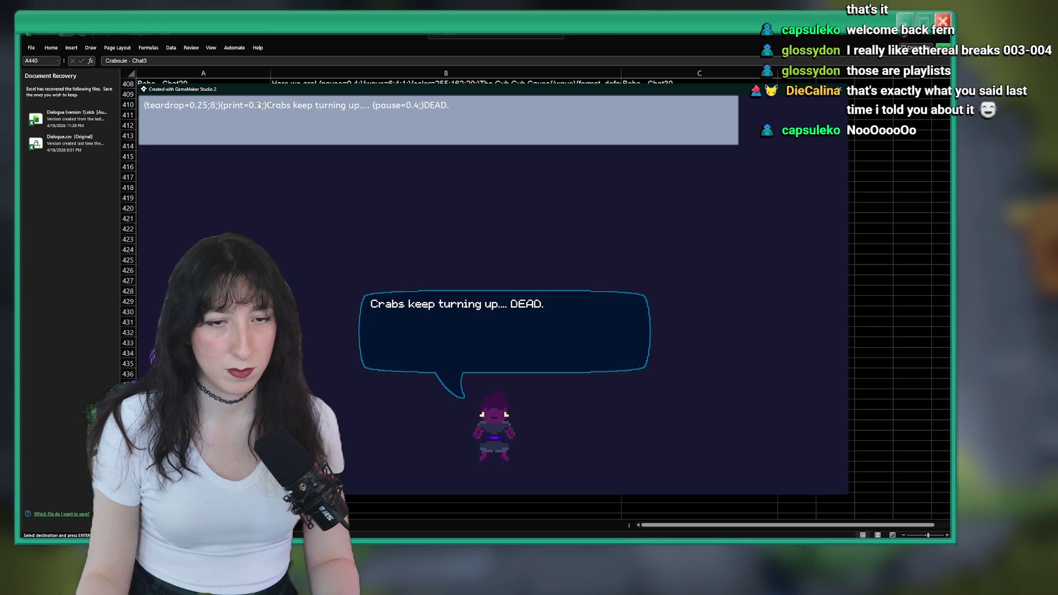
- Wrap DEAD in {shake=0.8;}...{/shake} tags and copy the finished line back to Excel
click(425, 105)
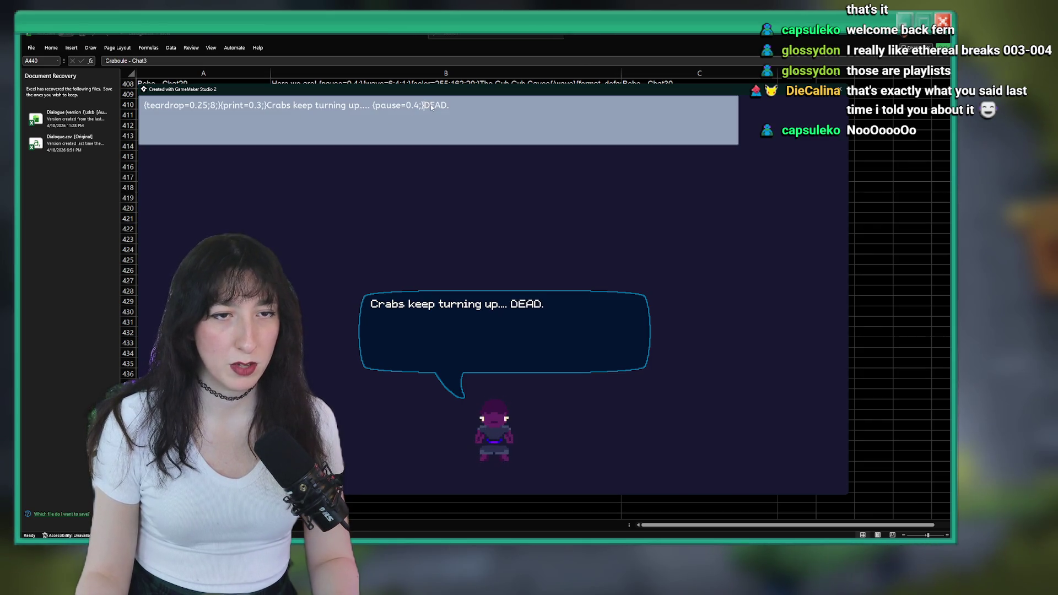
text({shake=0.8;})
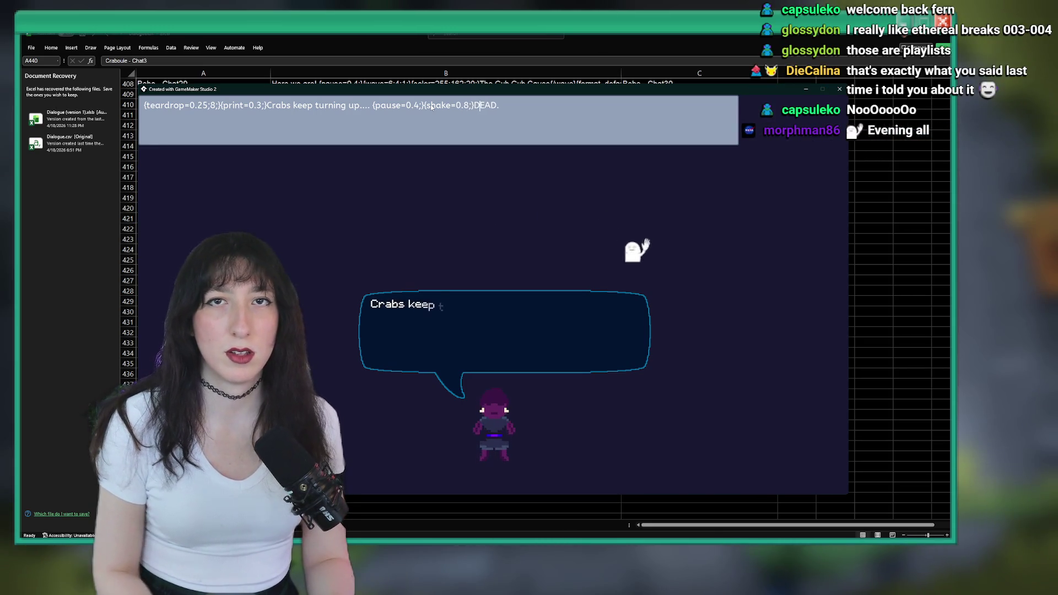
key(End)
key(BackSpace)
text({/shake)
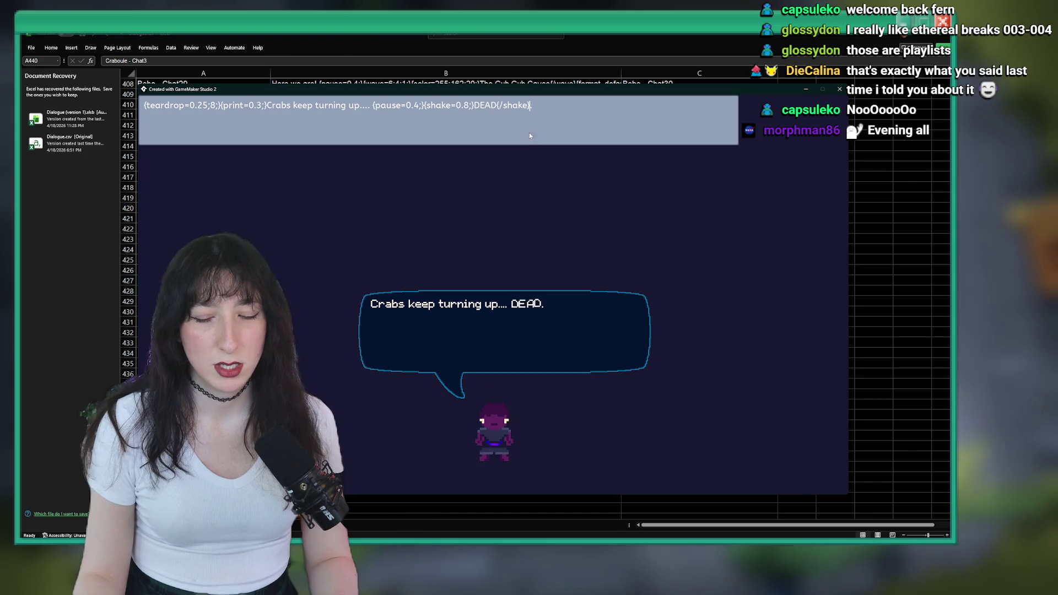
key(ctrl+a)
key(ctrl+c)
click(526, 34)
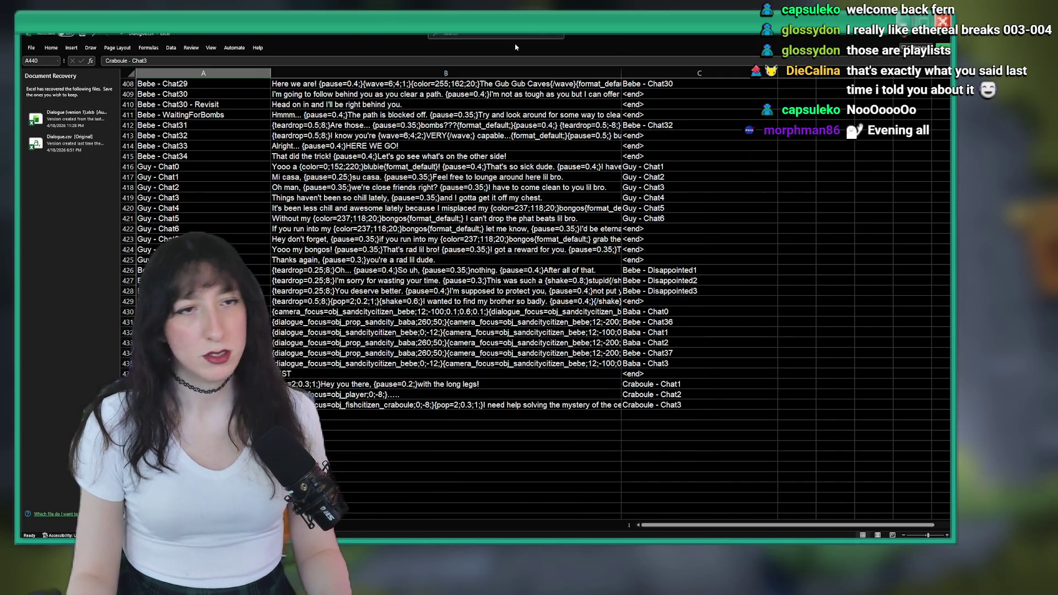
- Paste the new dialogue line into B440 and label C440 'Craboule - Chat4'
key(Right)
key(ctrl+v)
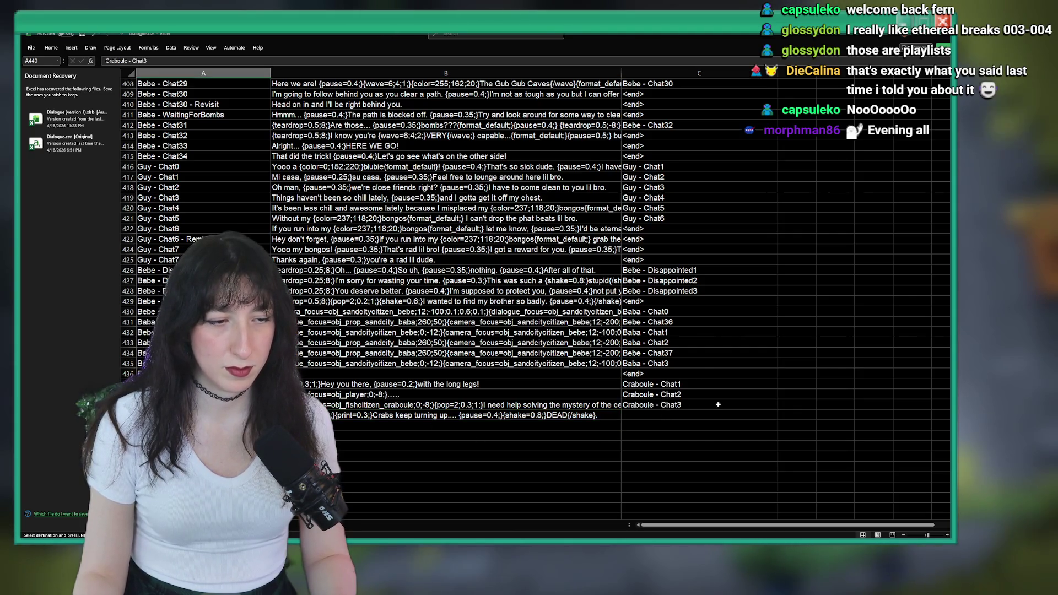
click(675, 406)
key(ctrl+c)
click(673, 414)
text(Craboule - Chat4)
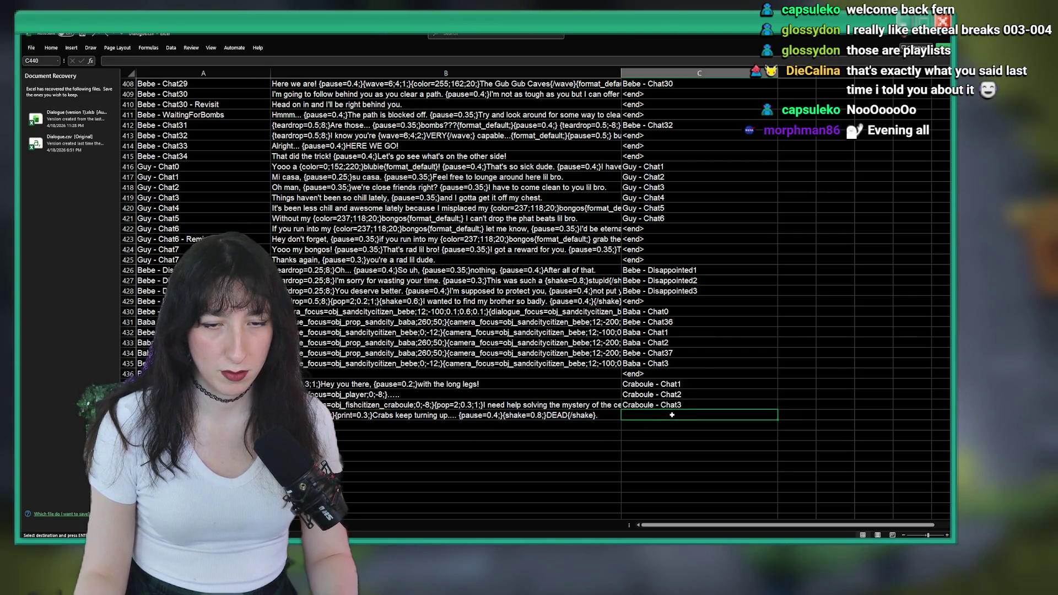
key(BackSpace)
text(4)
key(Return)
- Copy the Craboule - Chat4 label from C440 and select B441
click(702, 417)
key(ctrl+c)
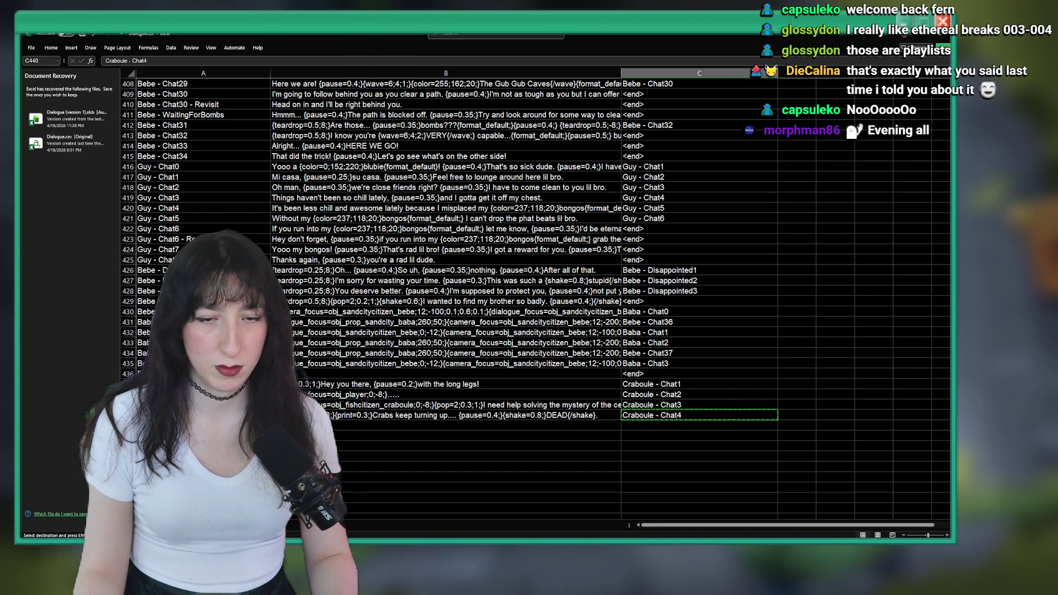
click(346, 422)
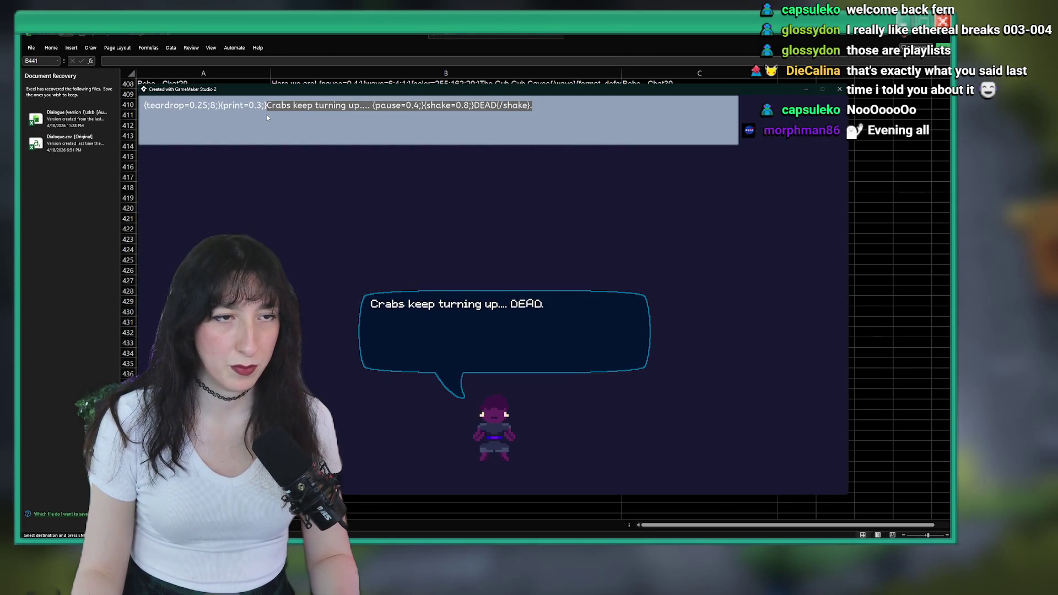
- Type 'My hypothesis... {pause=0.3;}I've no idea what's going on. {pause=0.4;}' as the tester line
text(My hypotheti)
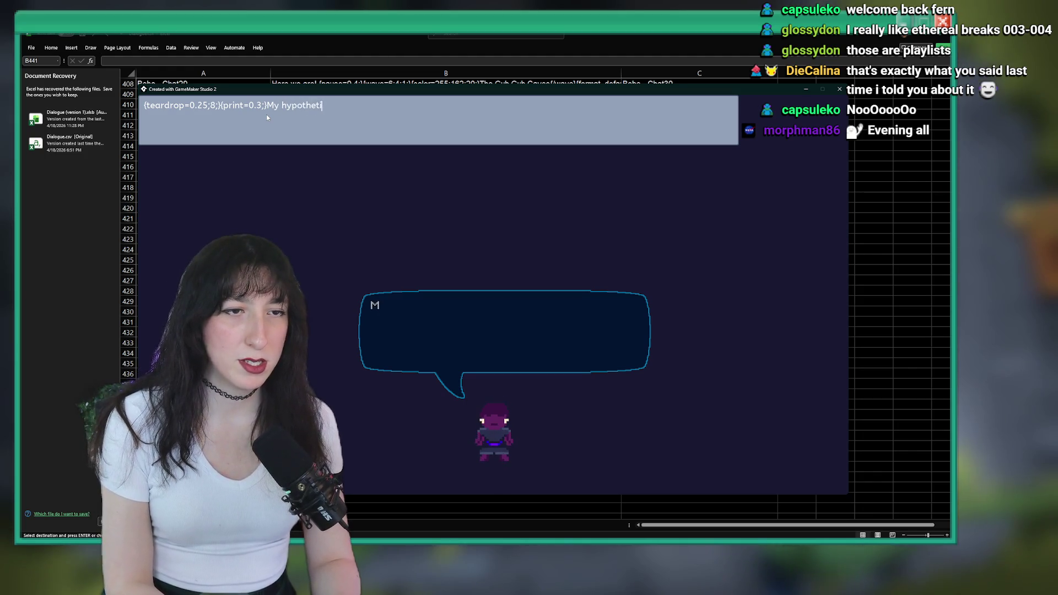
key(BackSpace)
key(BackSpace)
text(sis)
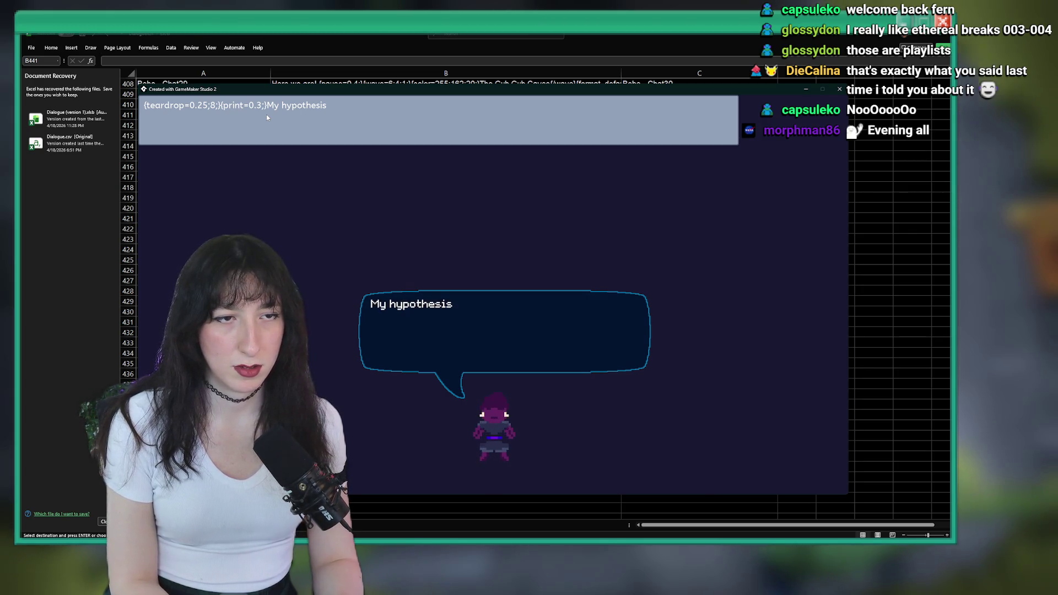
text(...)
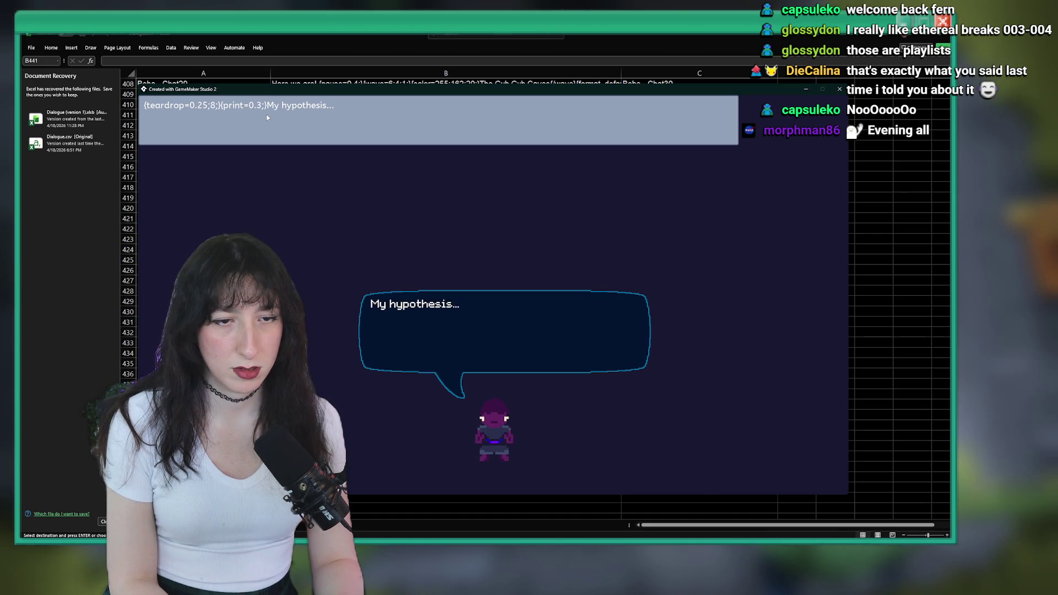
text( {pause)
text(=0.3;})
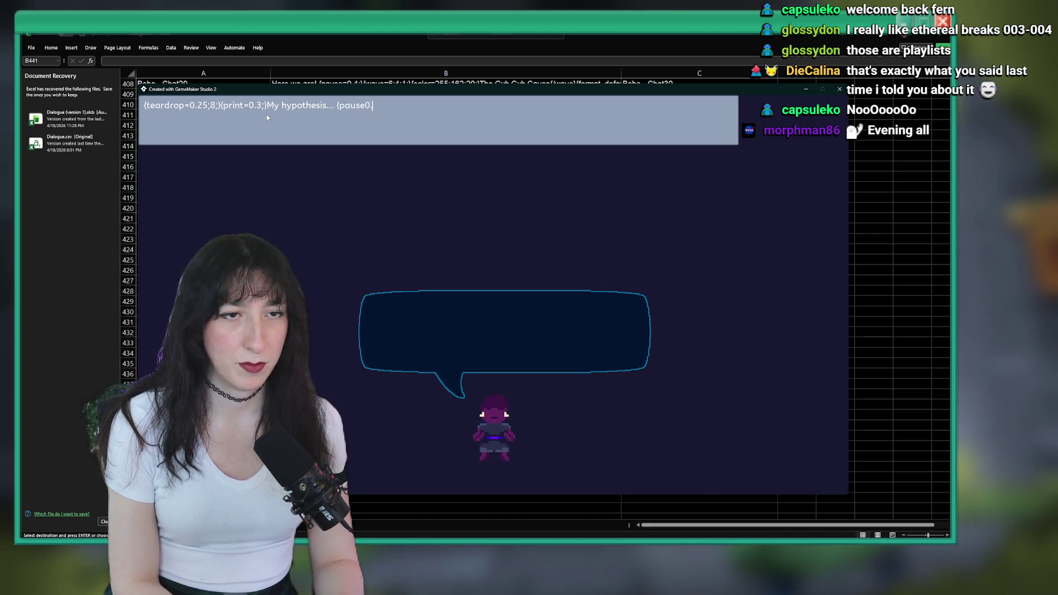
text(I've no )
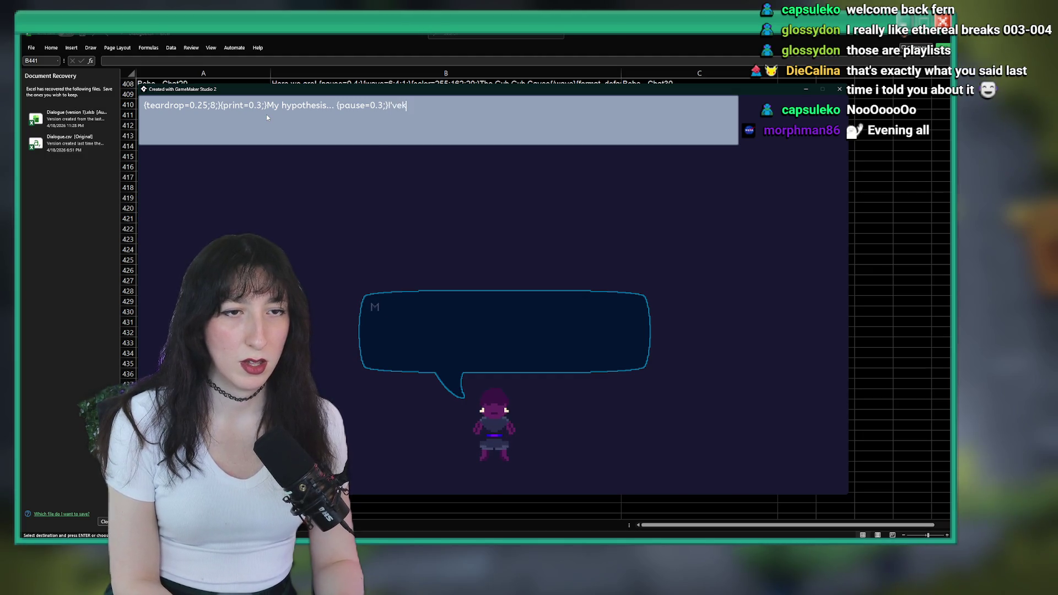
text(idea)
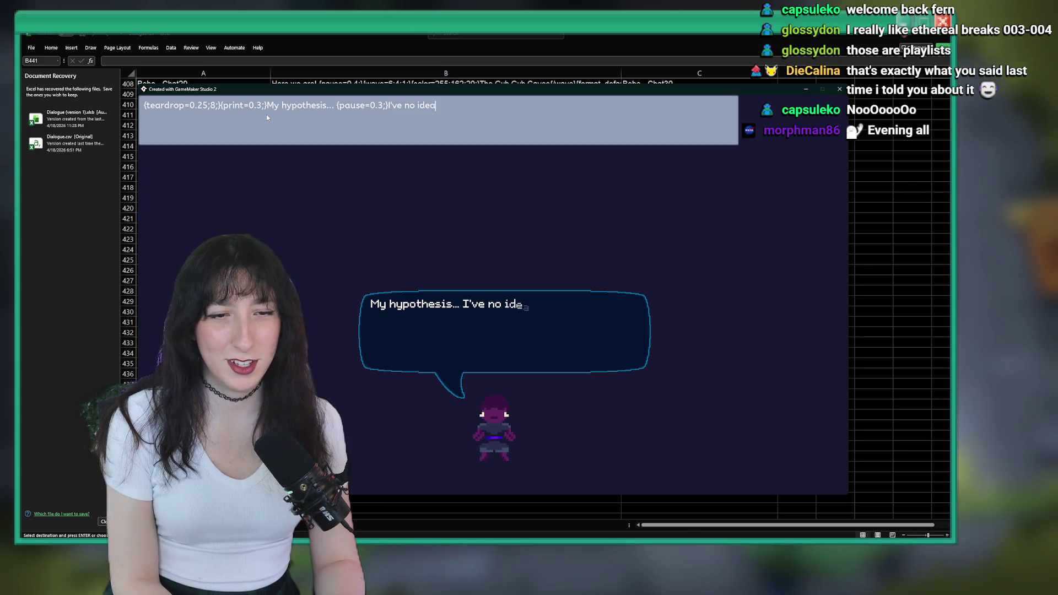
text(k what)
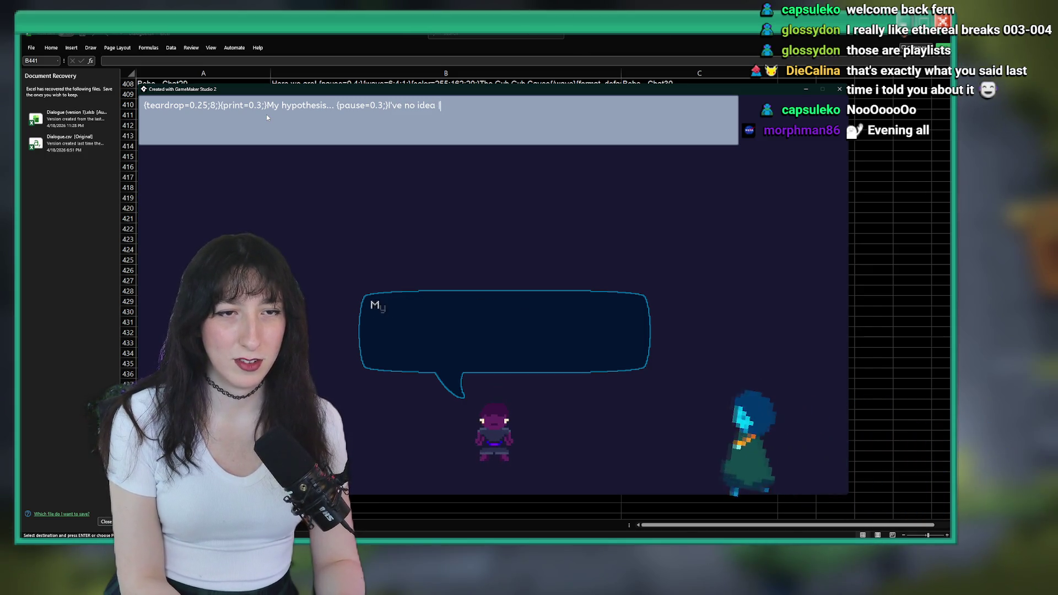
text('s going on.)
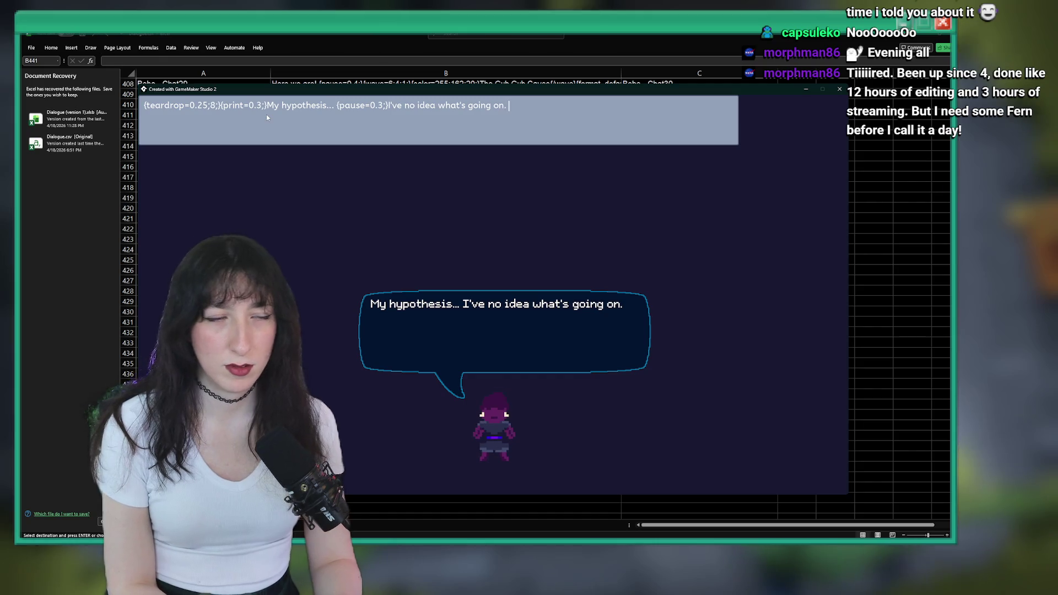
text( {pause=0.4;})
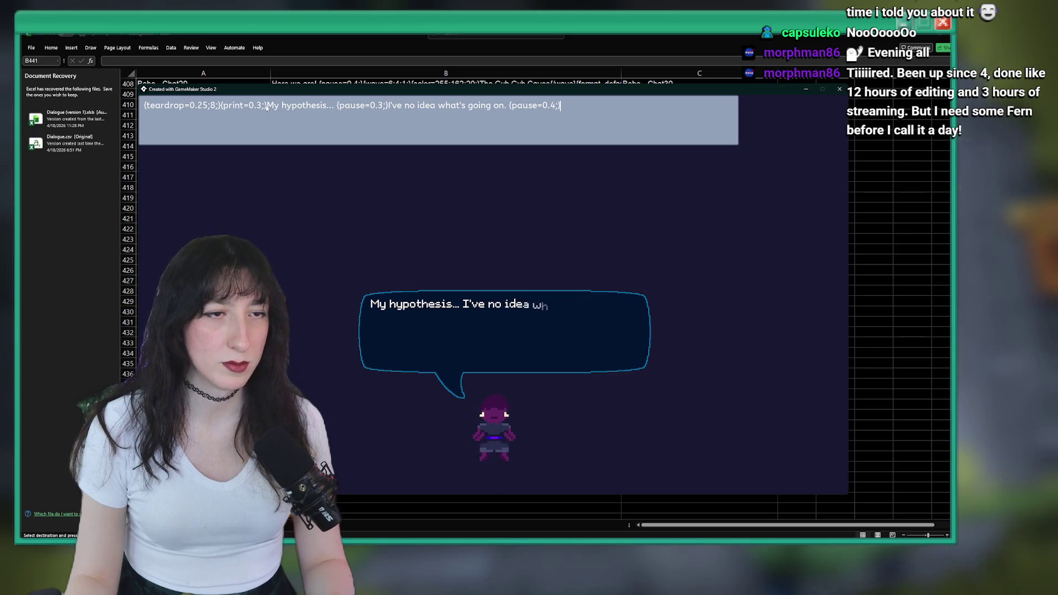
- Change the print speed to 0.4 and append 'Try a bunch of stuff and let'
click(260, 107)
key(BackSpace)
text(4;})
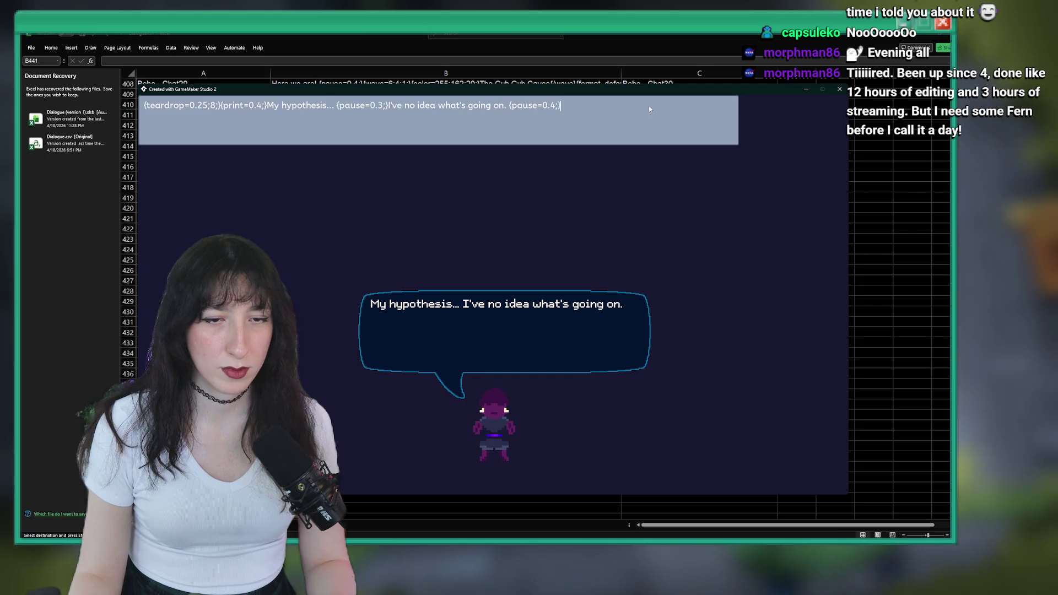
text(Try)
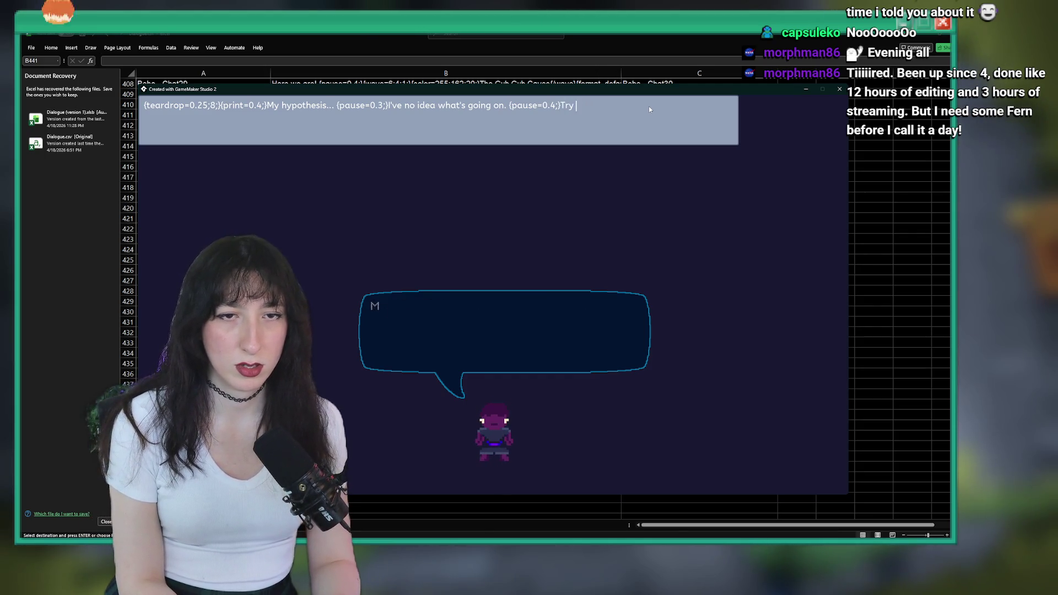
text( a bunch of stuff)
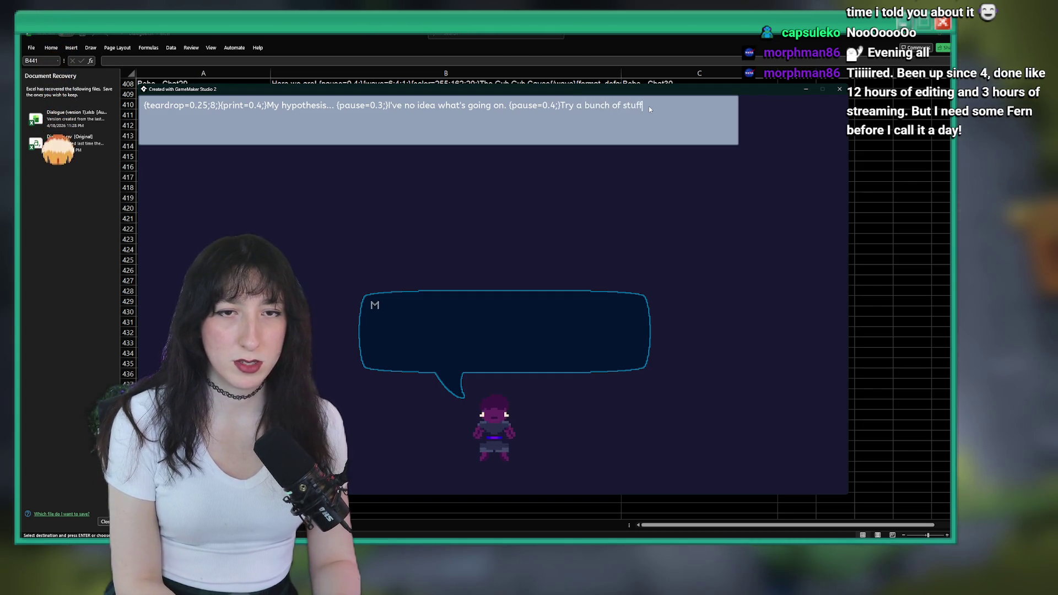
text( and le)
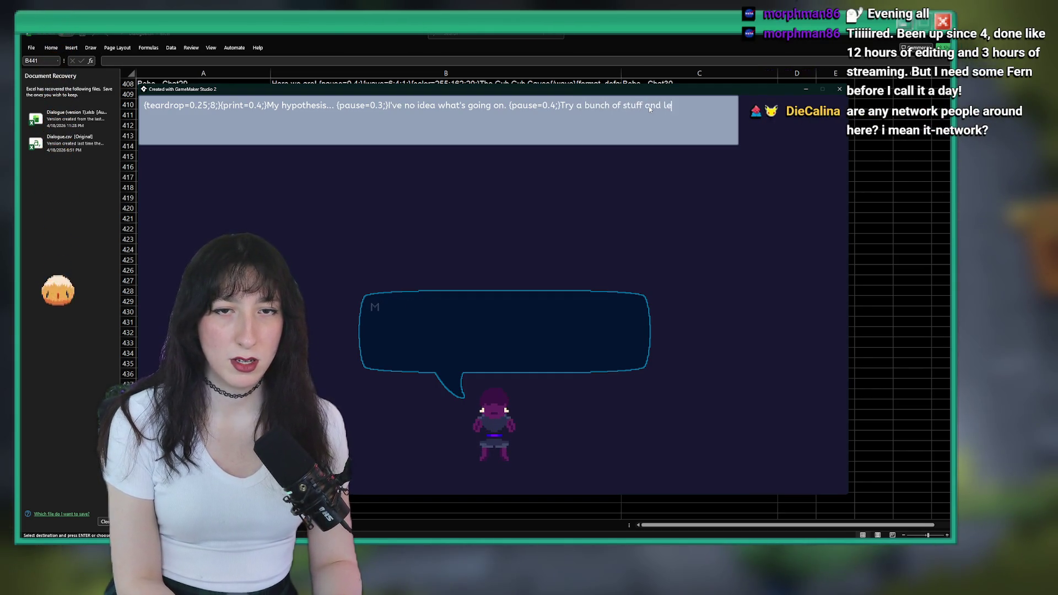
text(t's see if)
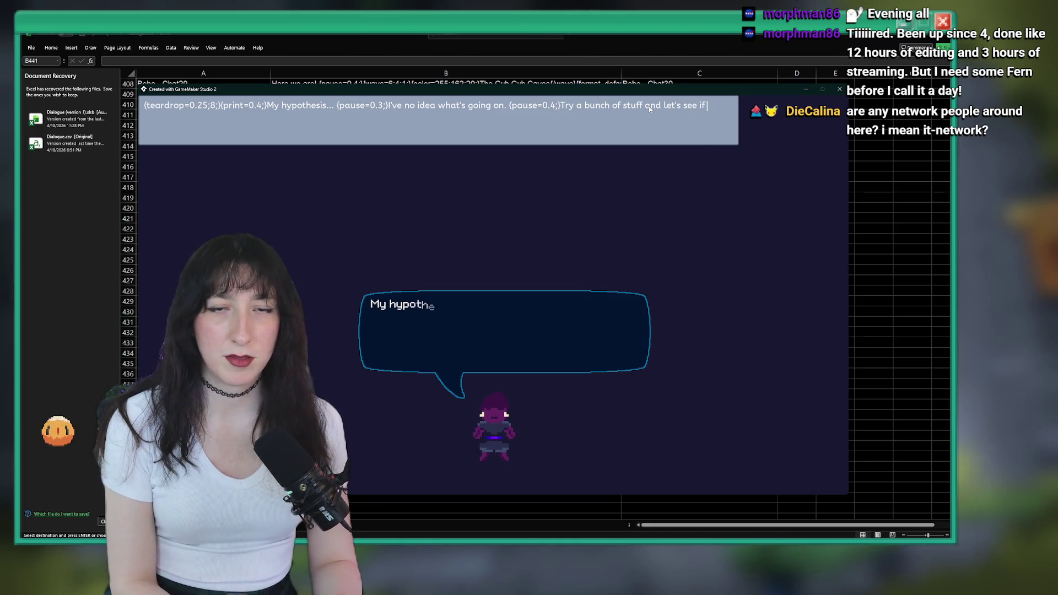
text( this lilo)
key(BackSpace)
text(ext to)
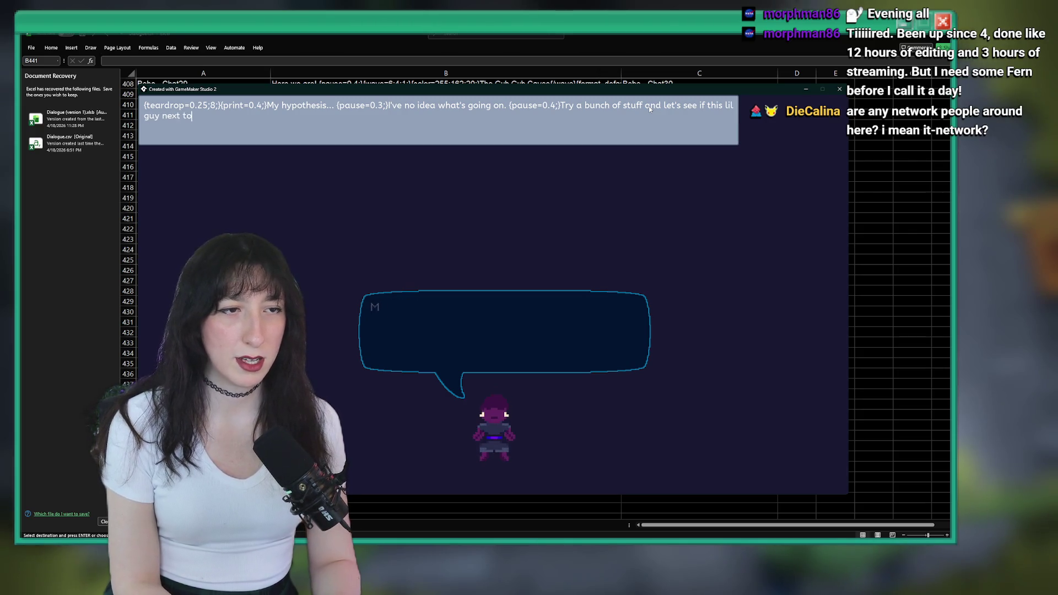
text( you can kdwu)
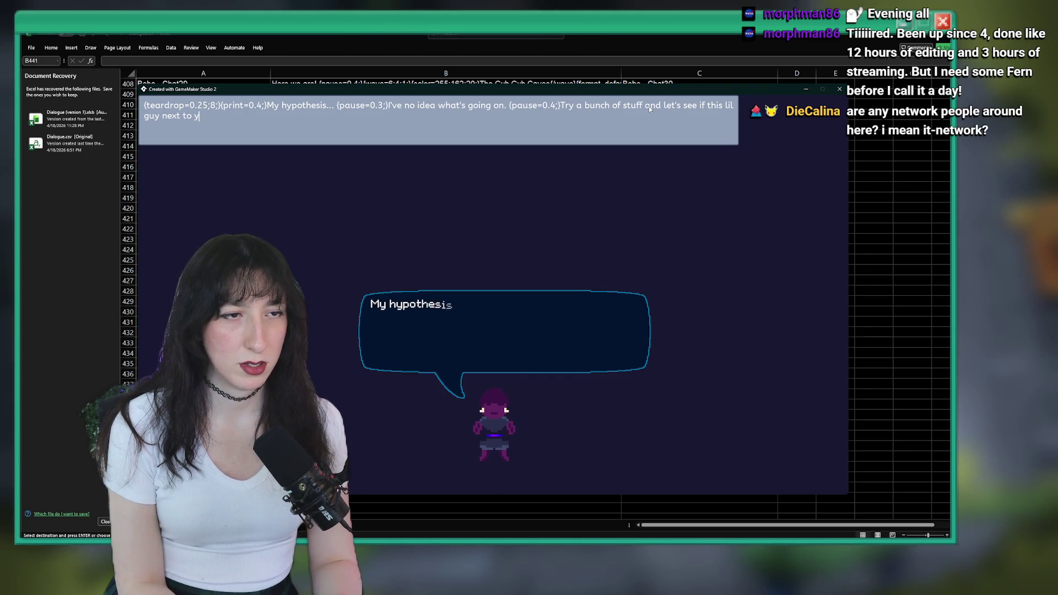
key(BackSpace)
key(BackSpace)
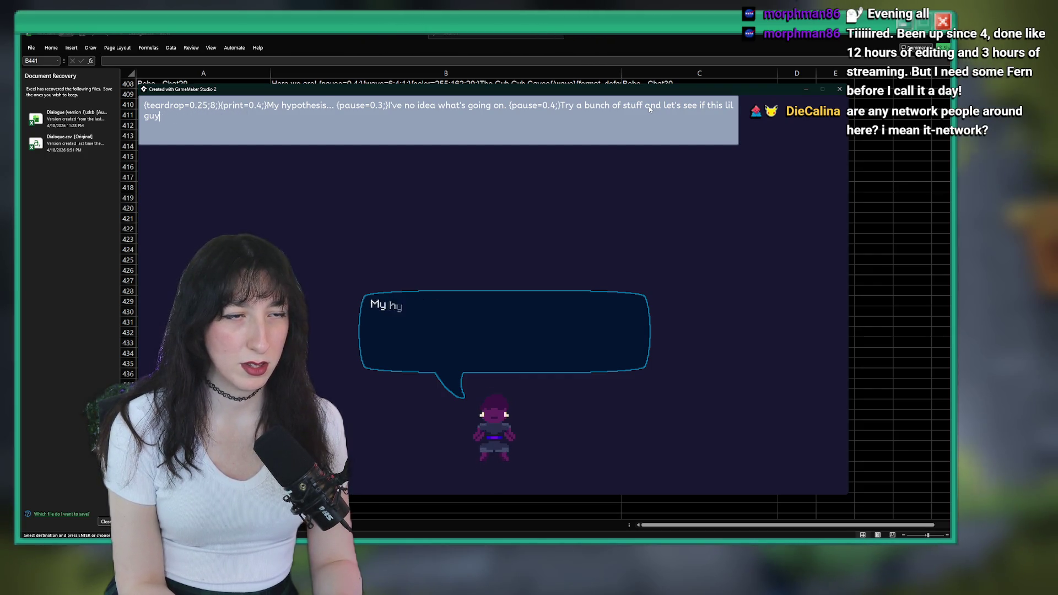
key(BackSpace)
key(BackSpace)
key(BackSpace)
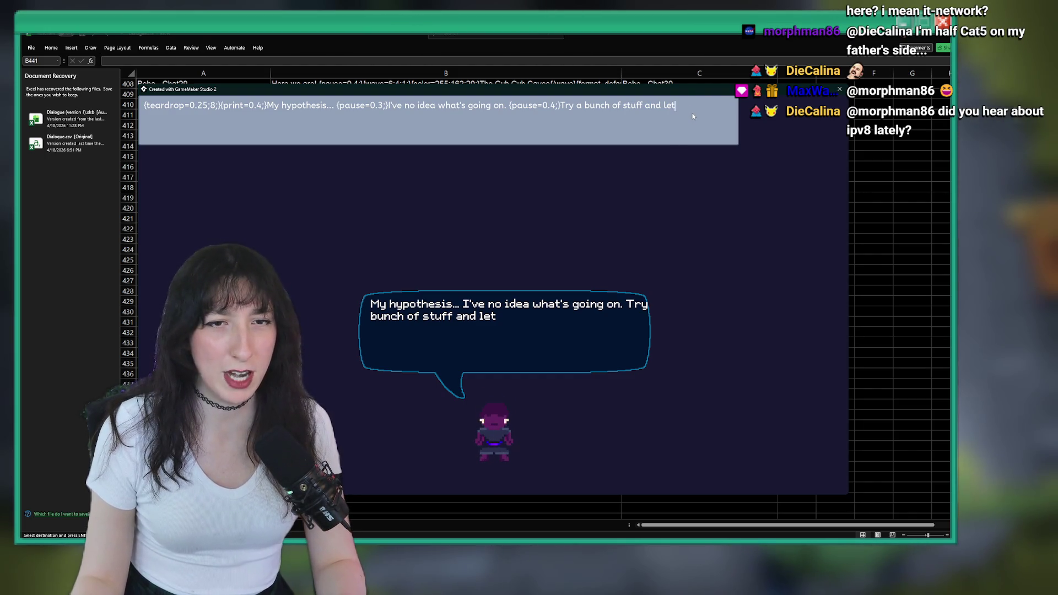
- Replace the unfinished sentence with 'I suspect someone has been kicking them with an extreme amount of force.'
drag(725, 124, 594, 127)
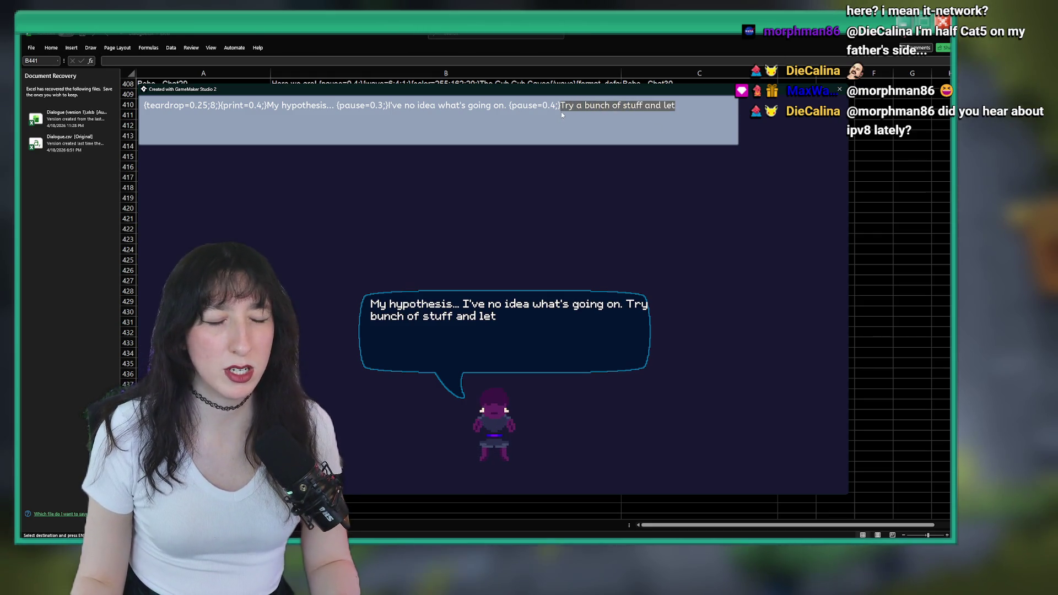
text(B)
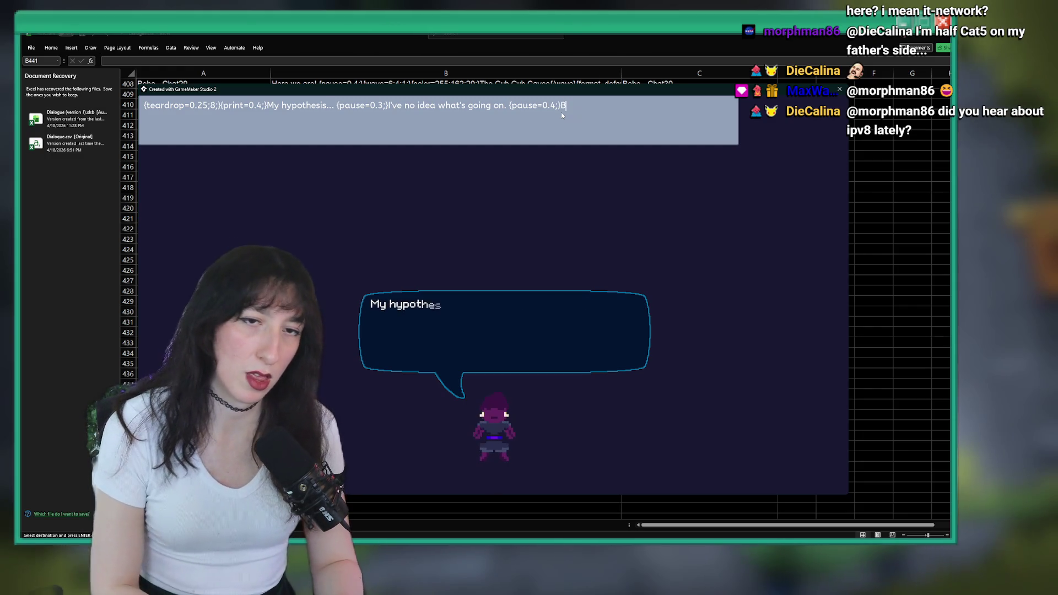
text(ut I suspectD)
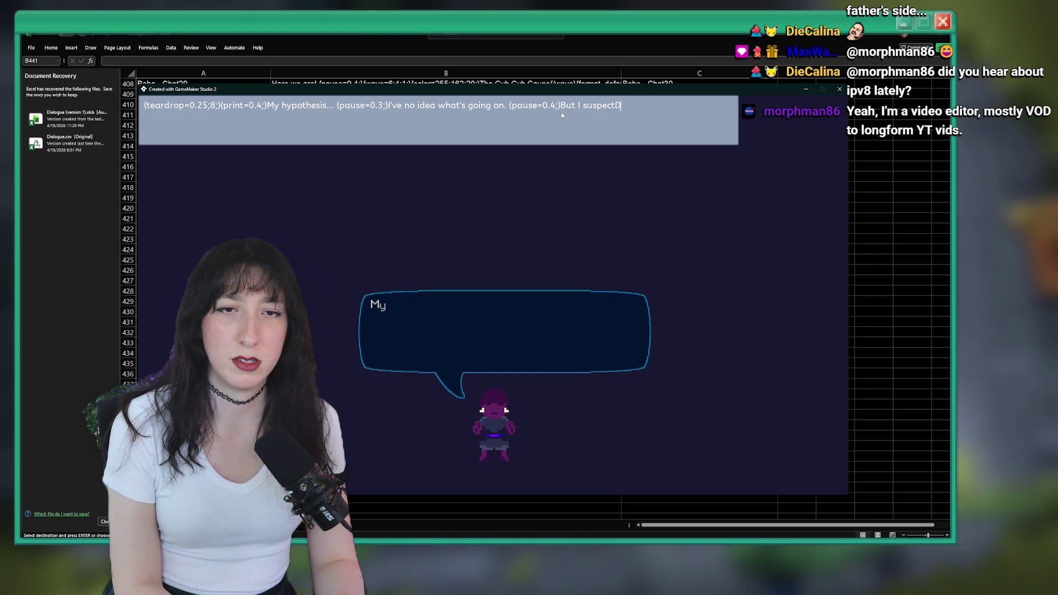
key(BackSpace)
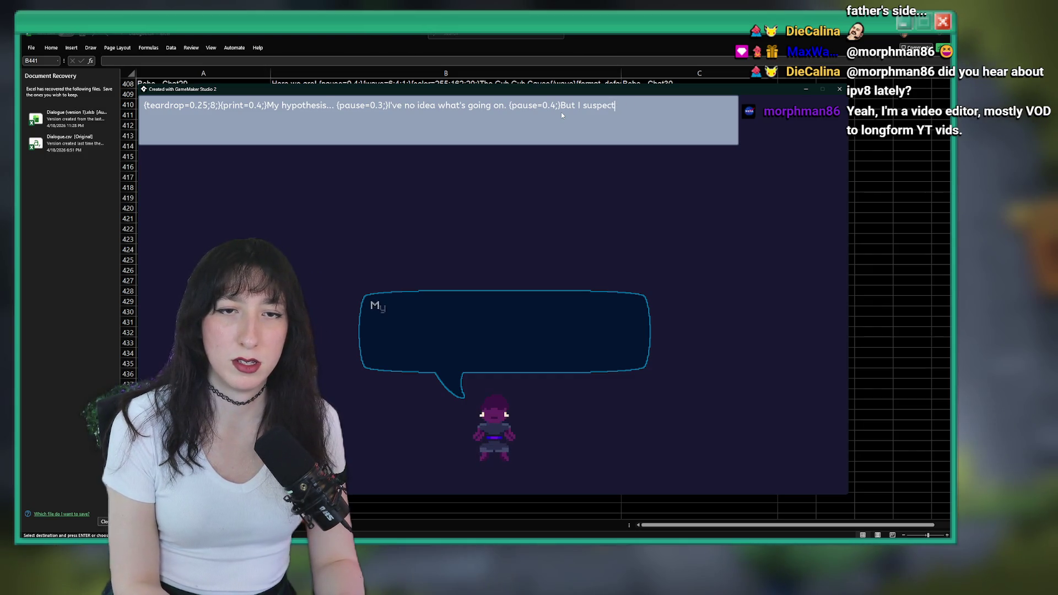
text( someone hask)
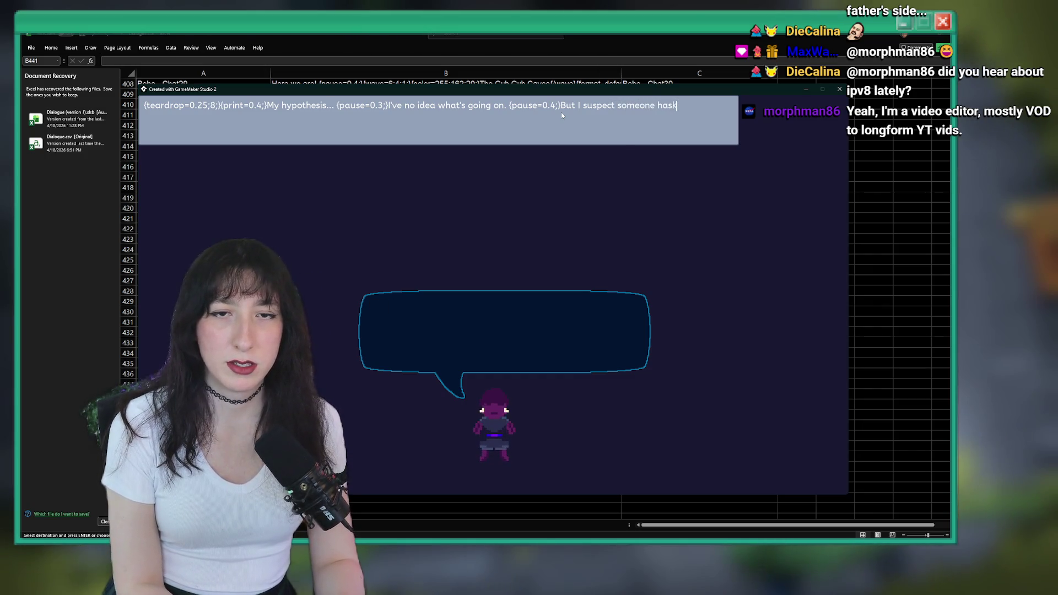
key(BackSpace)
text( been d)
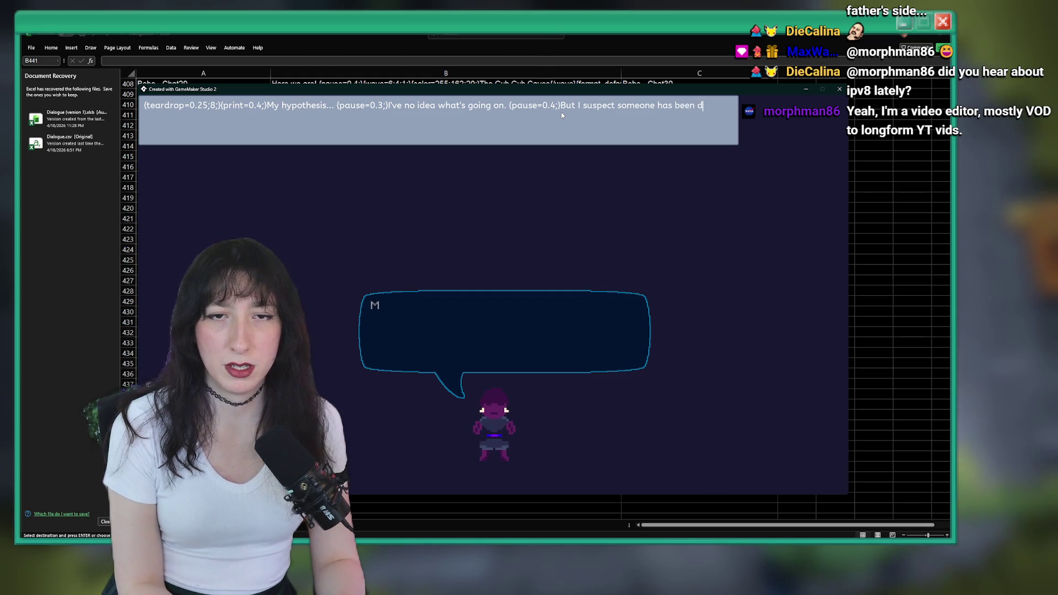
key(BackSpace)
text(kicking th)
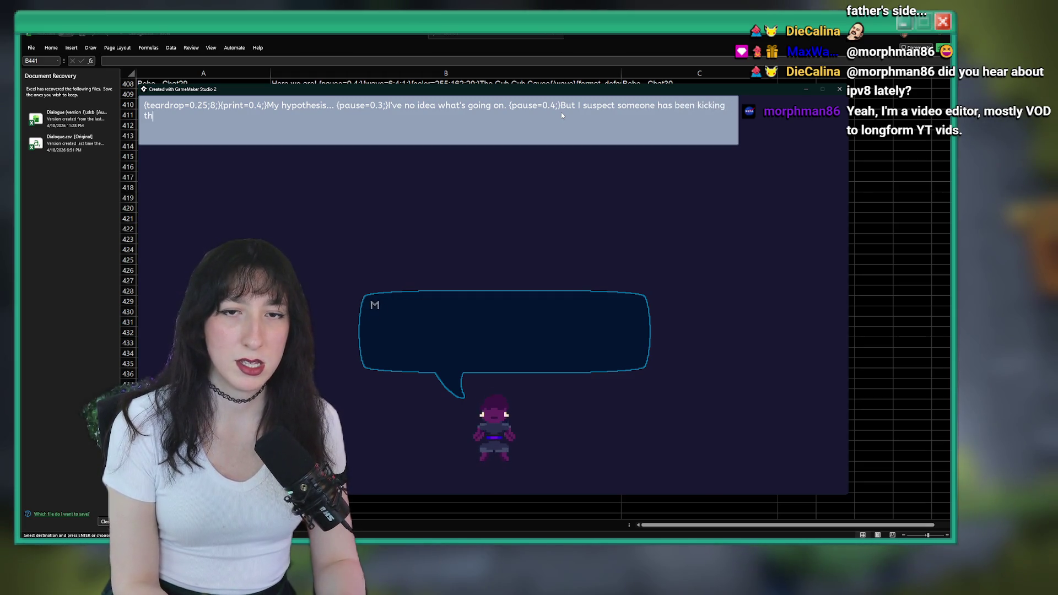
text(em with)
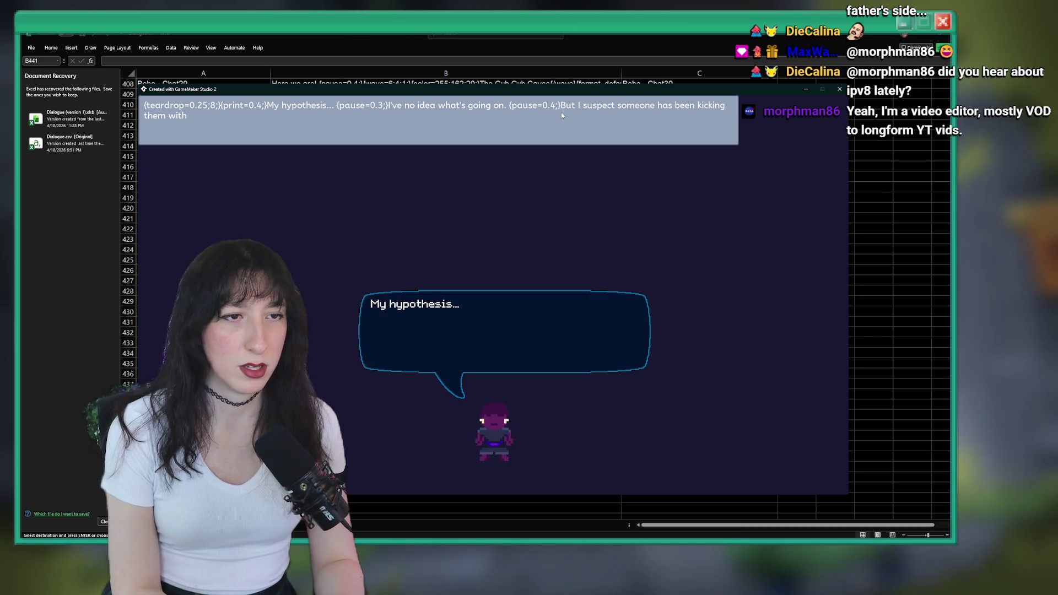
text( an extremek)
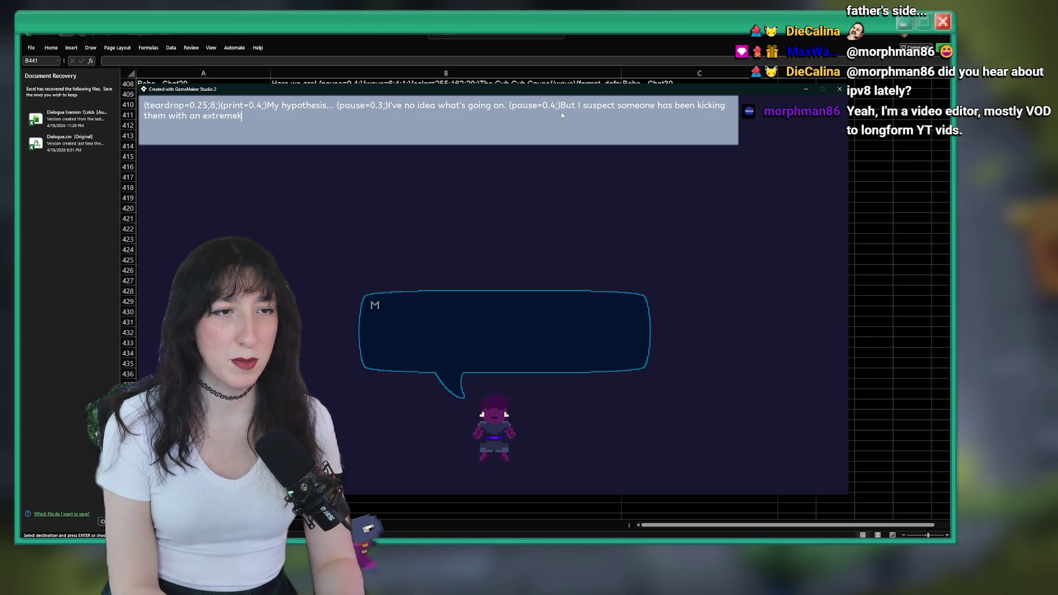
key(BackSpace)
text(amount of force.)
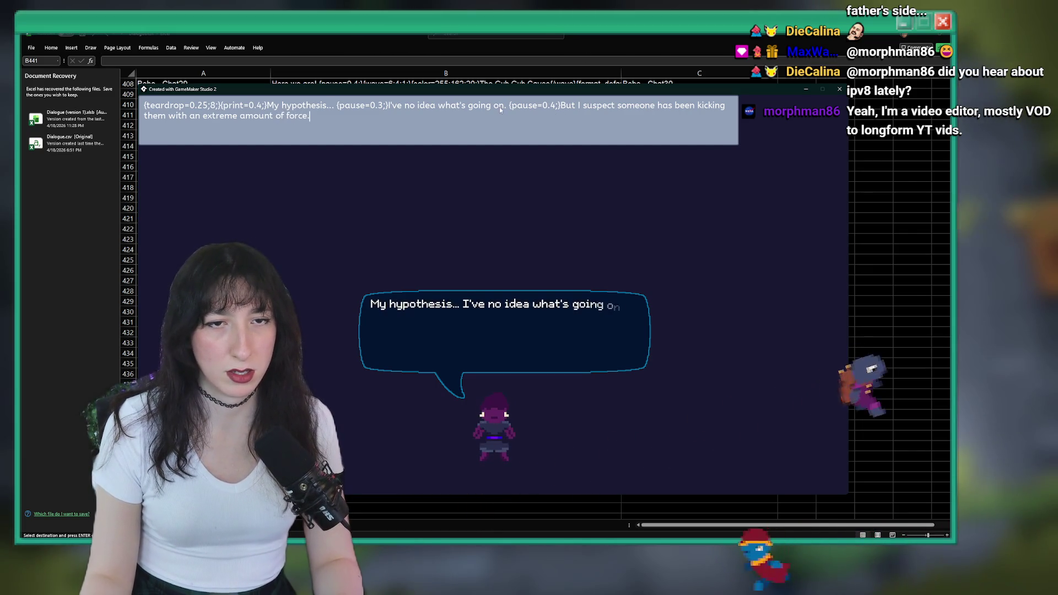
- Delete 'But' and the 'I've no idea what's going on.' clause, leaving a 0.3 pause
click(576, 107)
key(BackSpace)
key(BackSpace)
key(BackSpace)
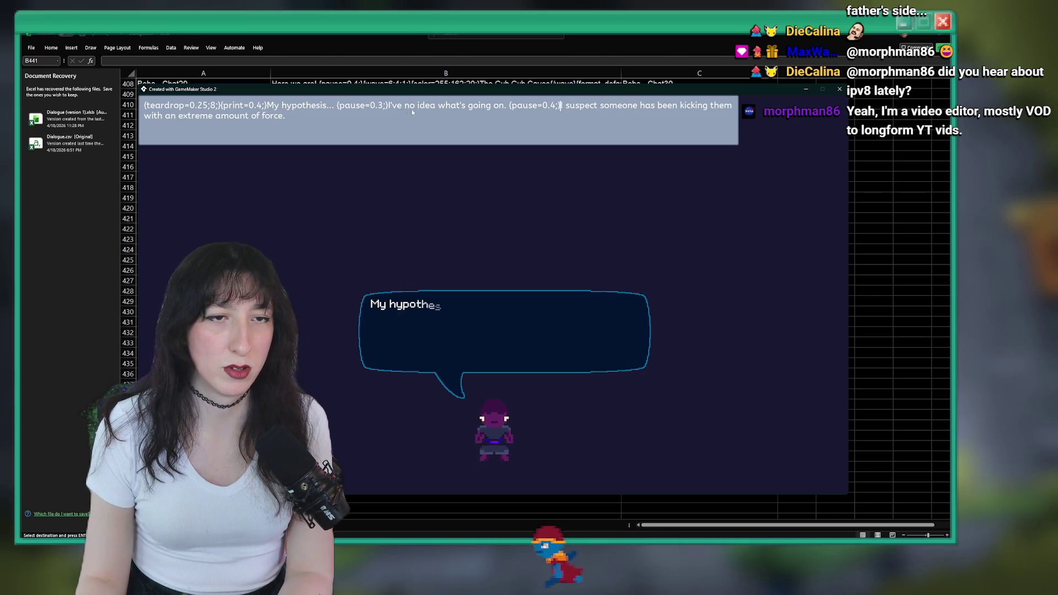
drag(512, 107, 340, 108)
key(BackSpace)
key(BackSpace)
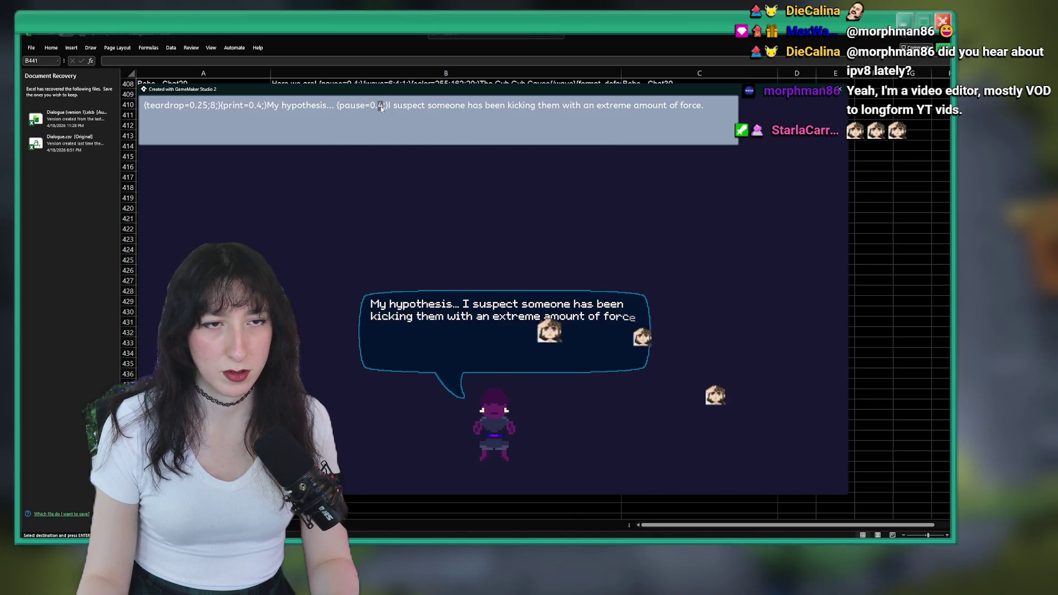
text(3)
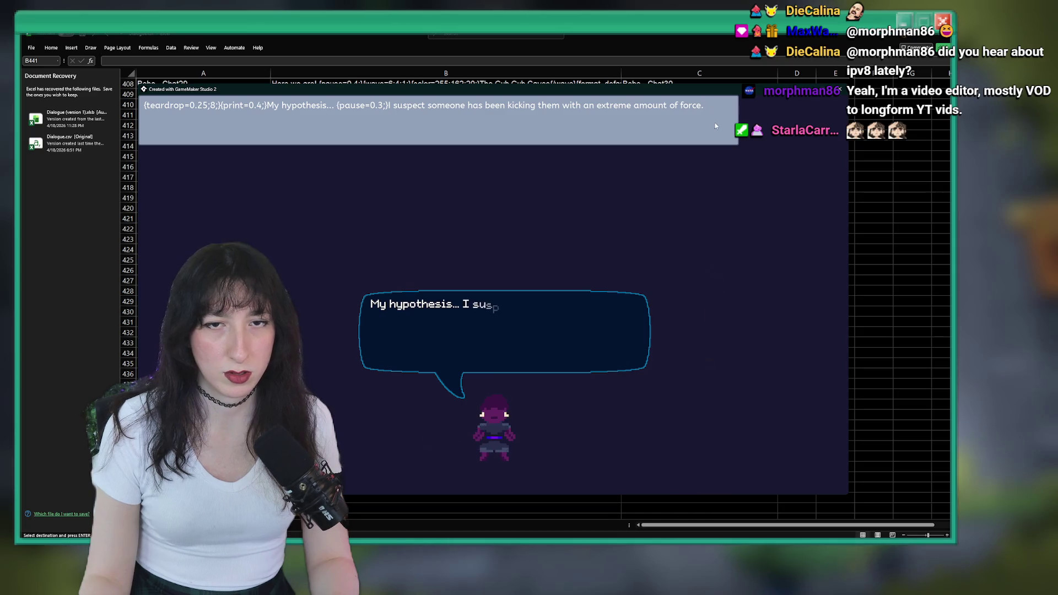
text( {pause)
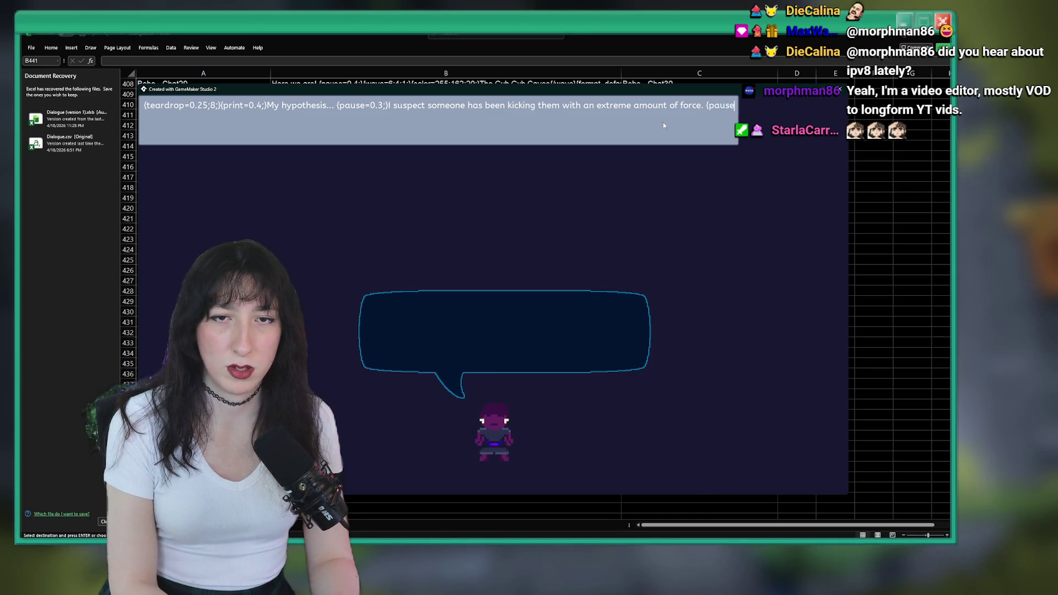
text(=0.)
- Add 'Give the lil guy behind you a couple of kicks and let's find out if I'm right.', then select all and close the game
key(BackSpace)
key(BackSpace)
text(G)
key(BackSpace)
key(BackSpace)
key(BackSpace)
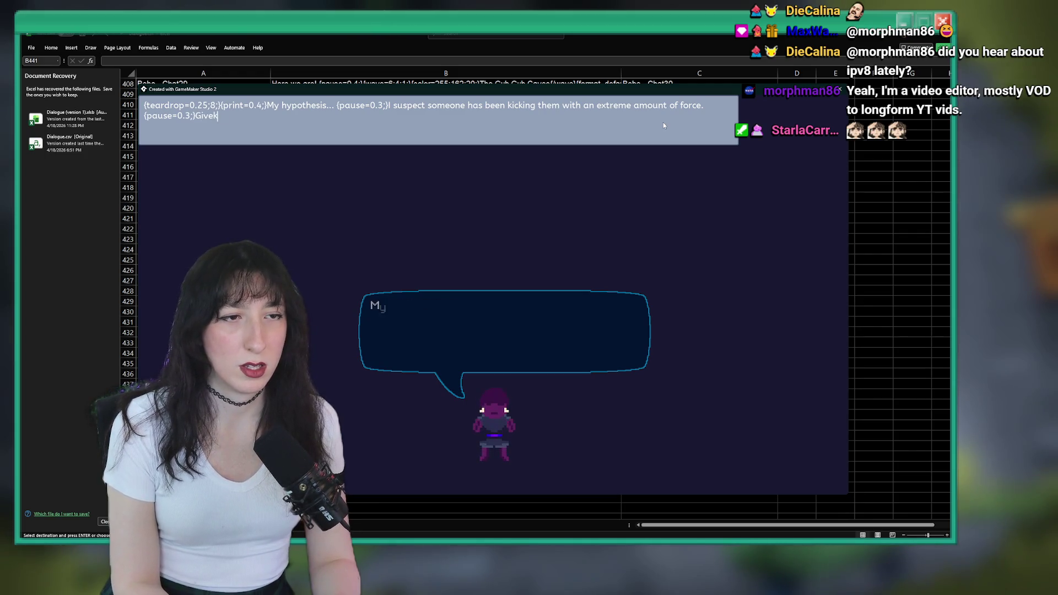
text(Give the lil guy b)
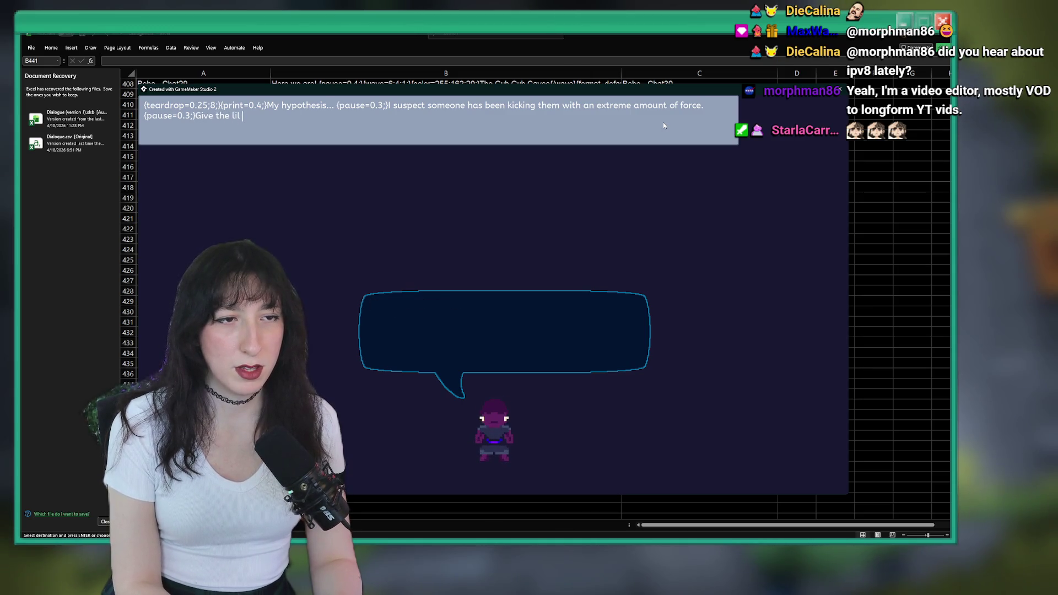
text(ehind you a couplek)
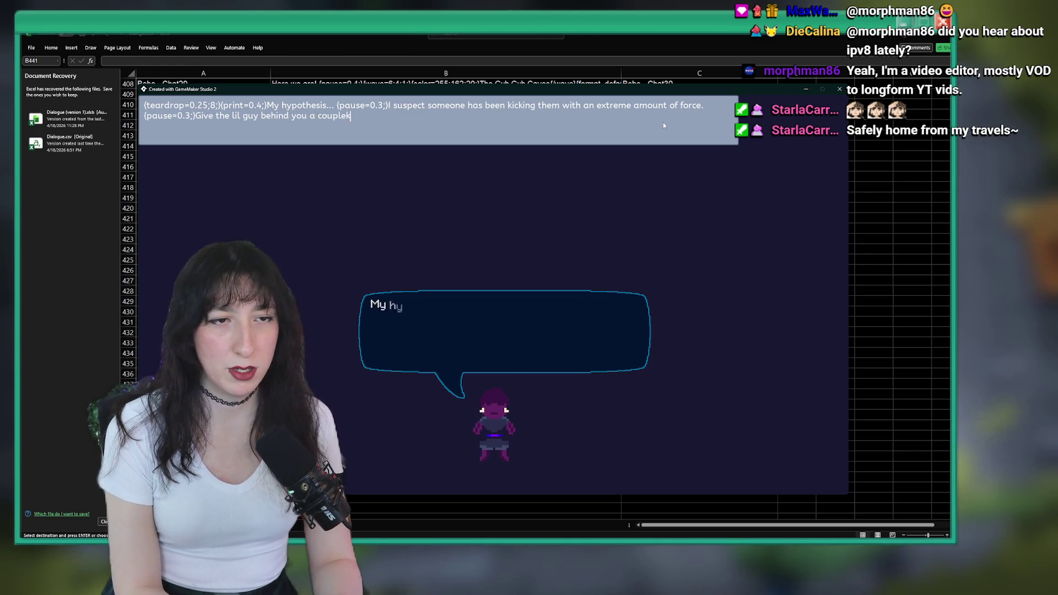
key(BackSpace)
text(of k)
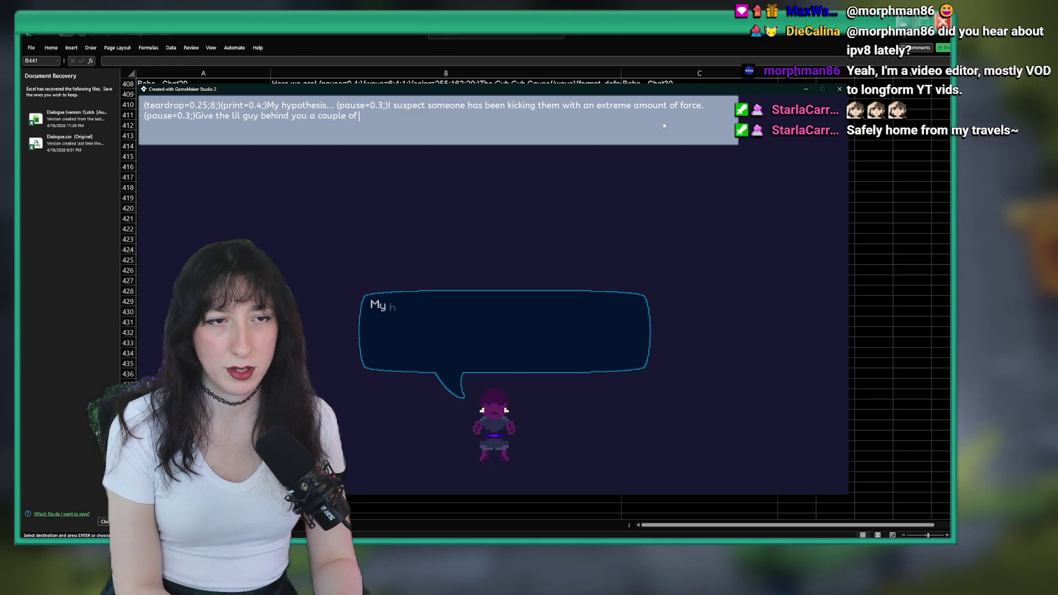
text(icks and let's find out )
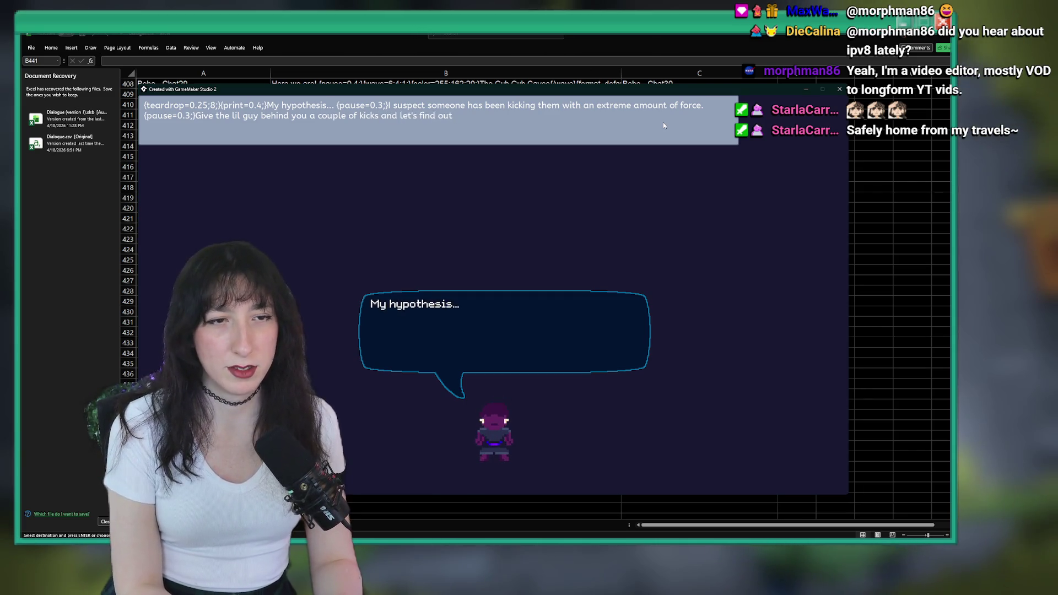
text(if I'm right.)
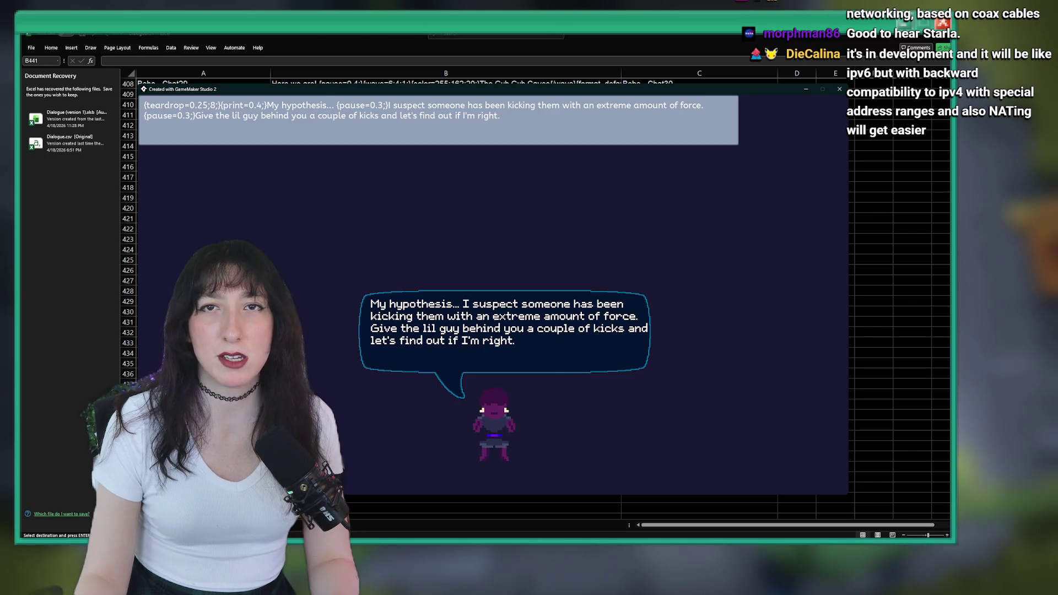
key(ctrl+a)
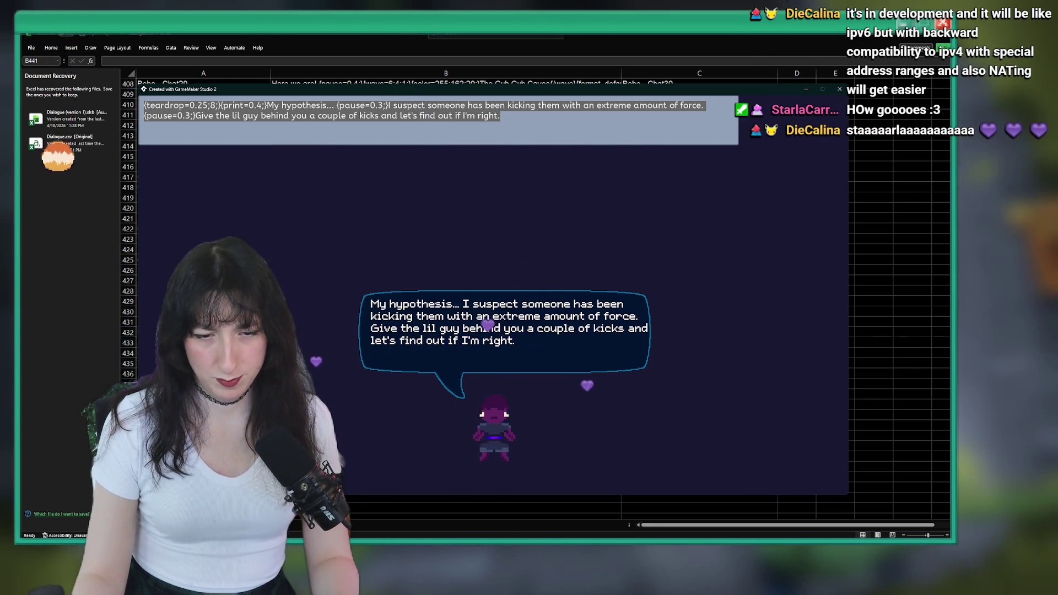
key(Escape)
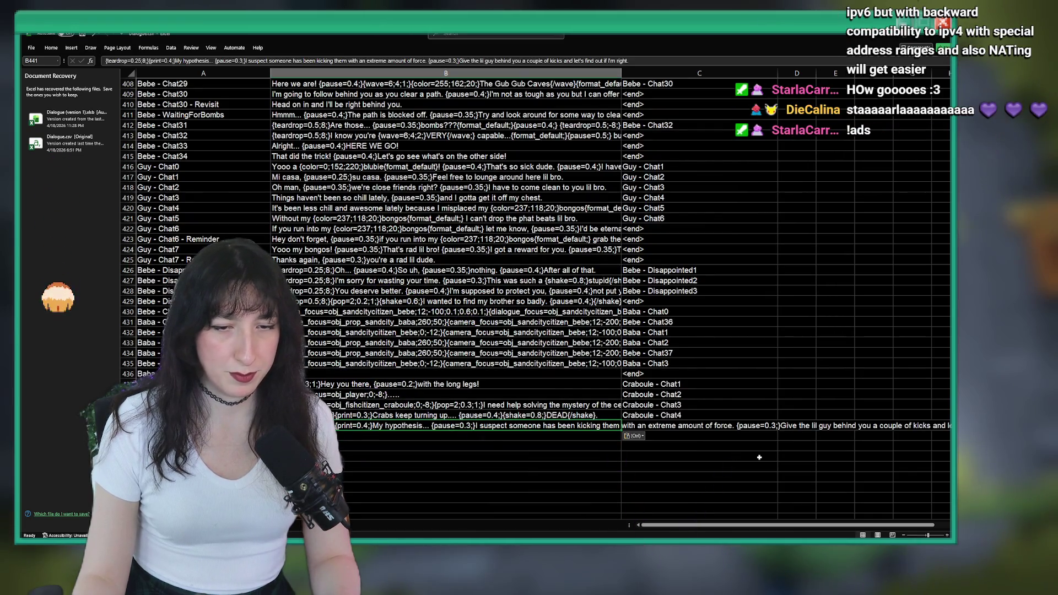
- Enter <end> in C441 and correct A442's label to 'Craboule - Chat4 - Revisit'
click(722, 426)
text(<end>)
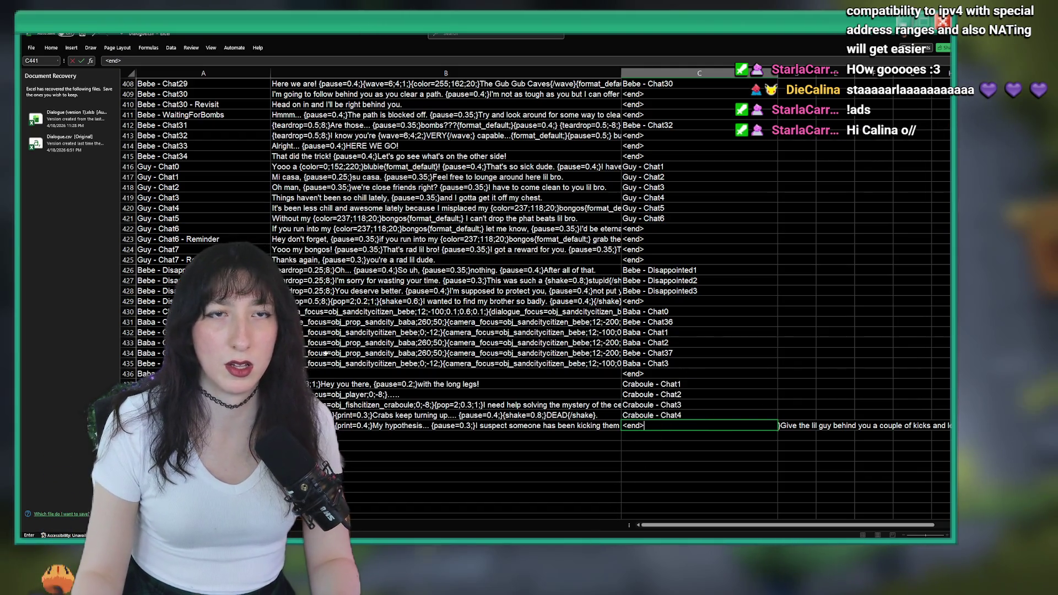
click(203, 426)
text(Craboule - Chat4 - Revisit)
key(F2)
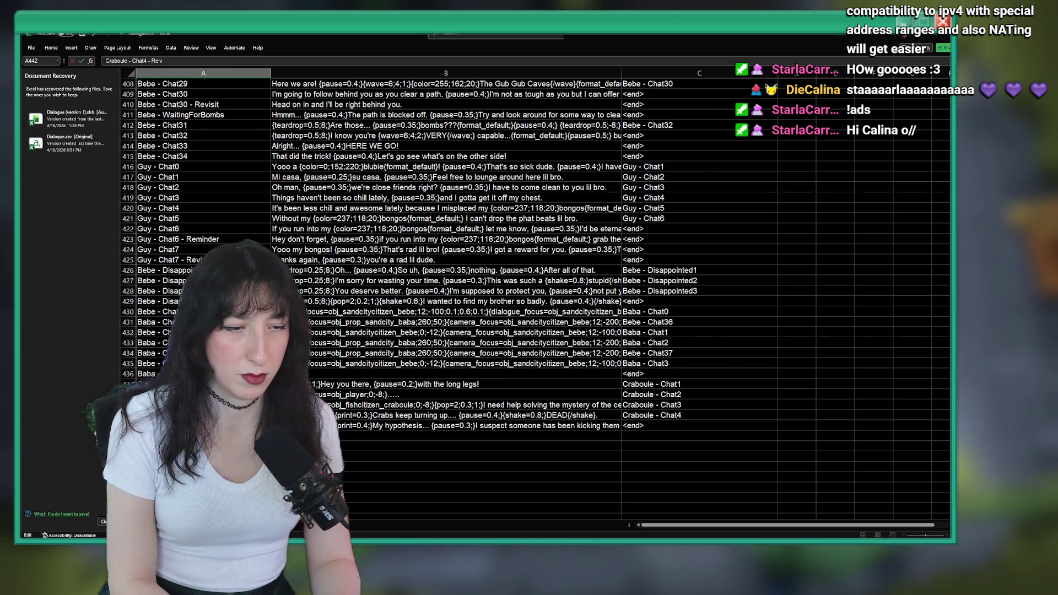
key(BackSpace)
key(BackSpace)
text(t)
click(498, 144)
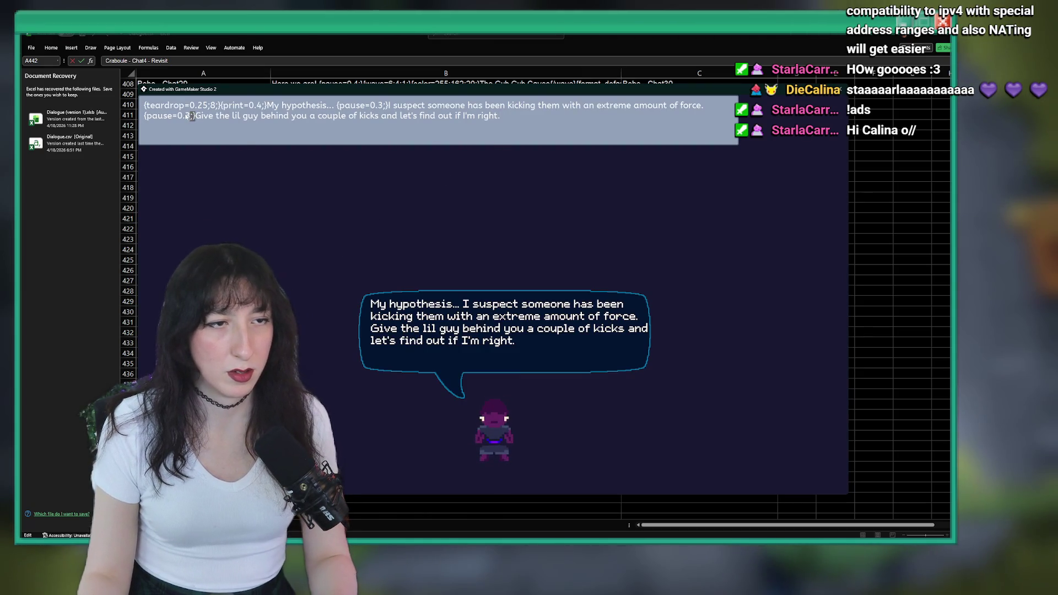
- Insert {/teardrop;} before the second pause tag and close the test game
drag(193, 117, 69, 91)
click(338, 108)
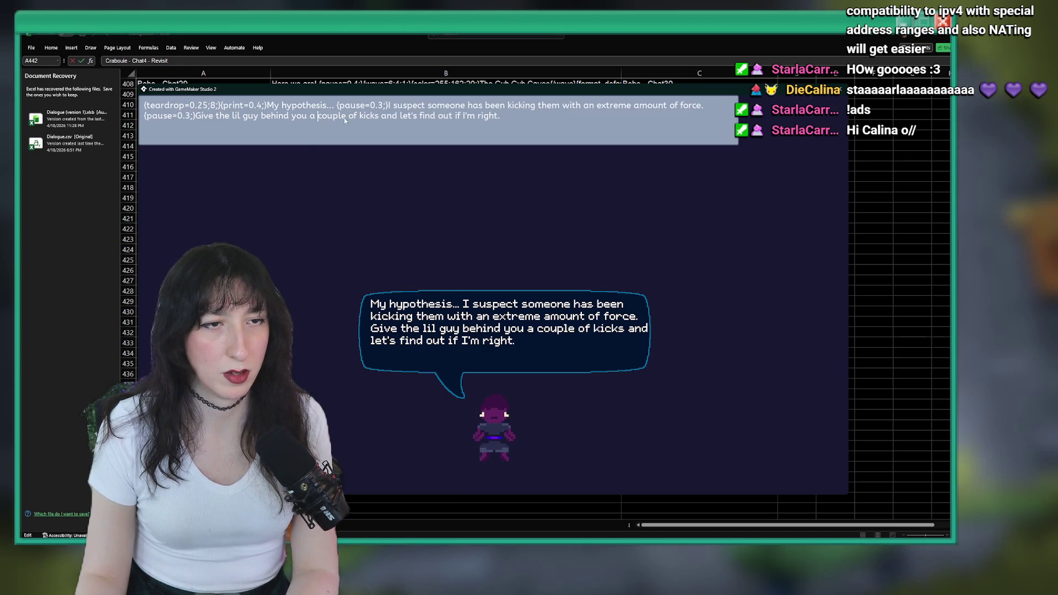
text({/tear)
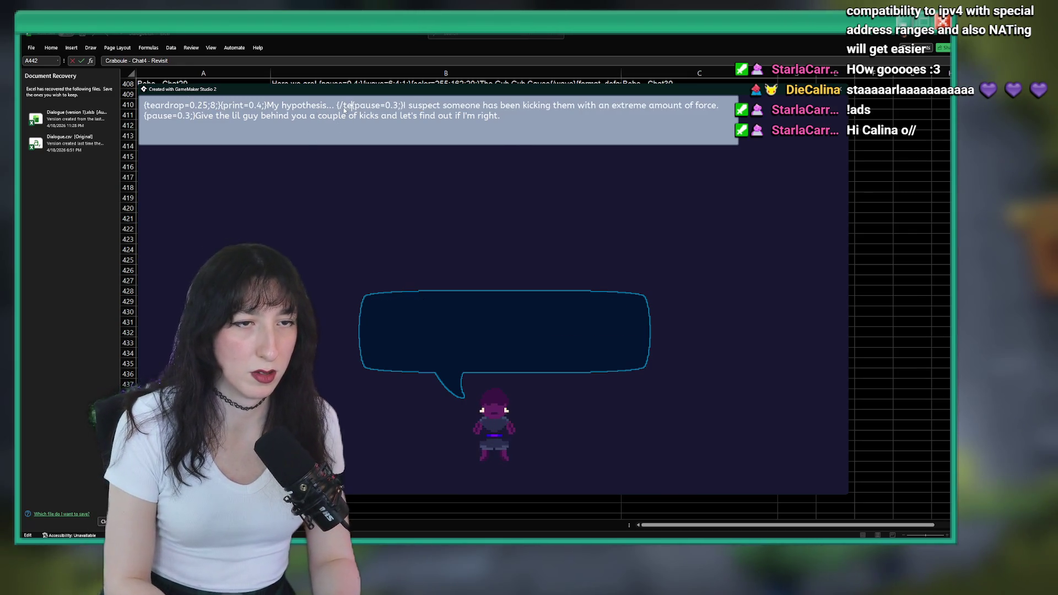
text(drop;})
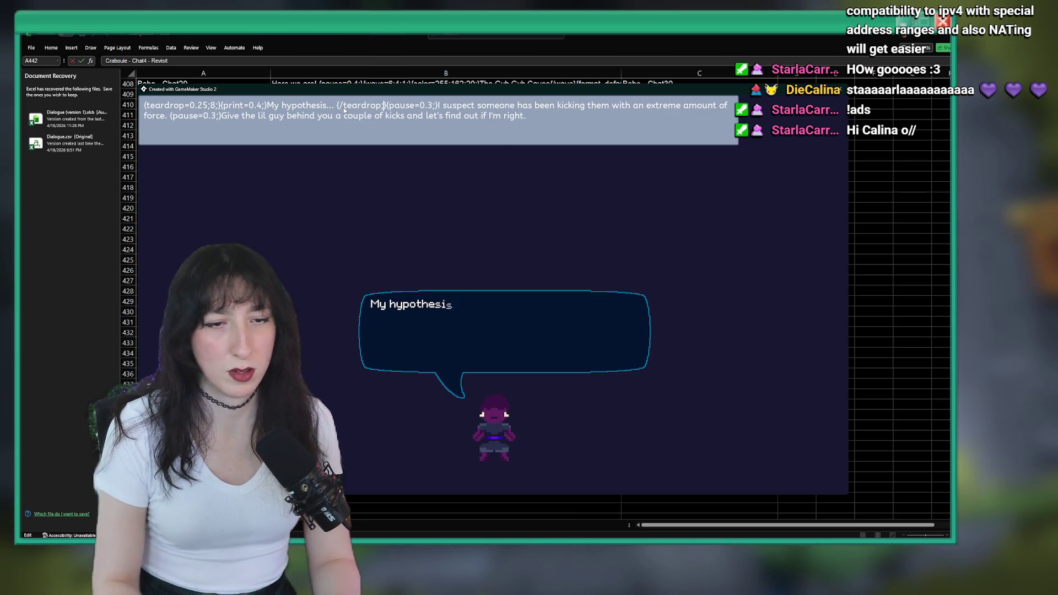
key(Escape)
- Trim the B441 line down to the 'Give the lil guy...' sentence and begin <end> in C442
click(427, 425)
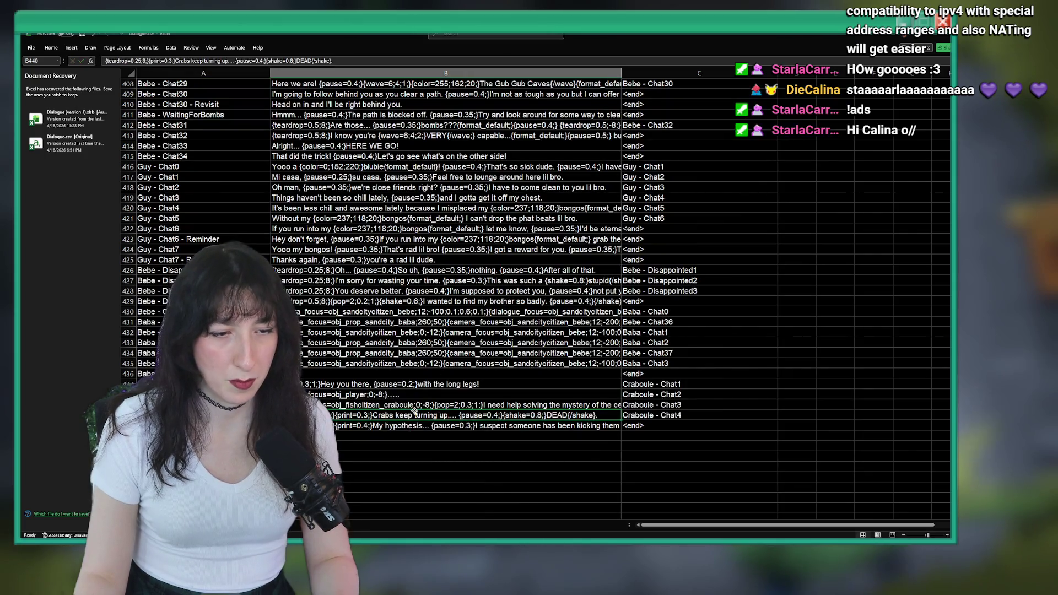
key(ctrl+c)
click(342, 118)
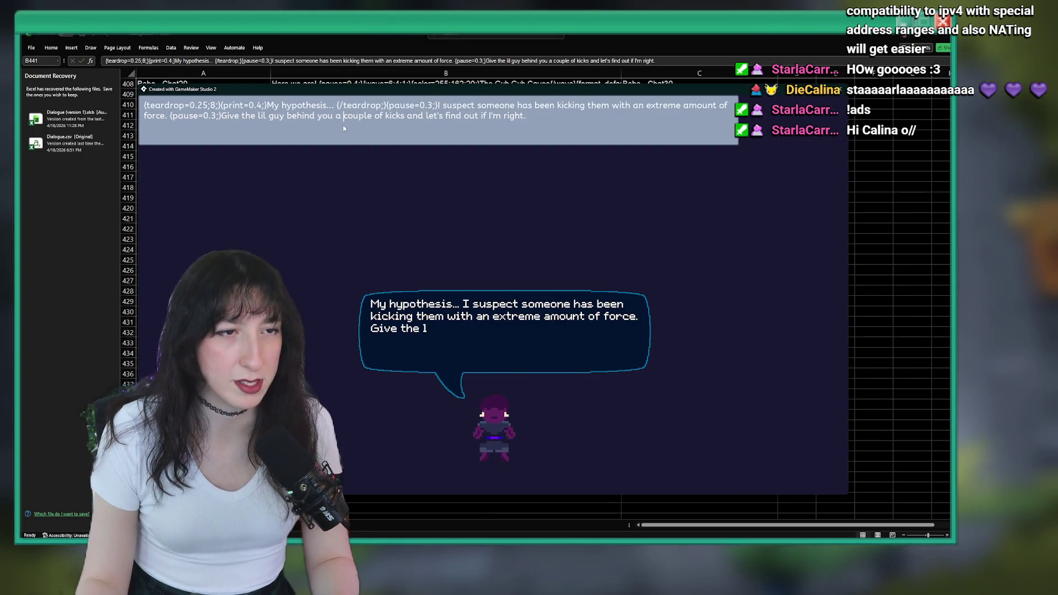
drag(221, 115, 144, 105)
key(BackSpace)
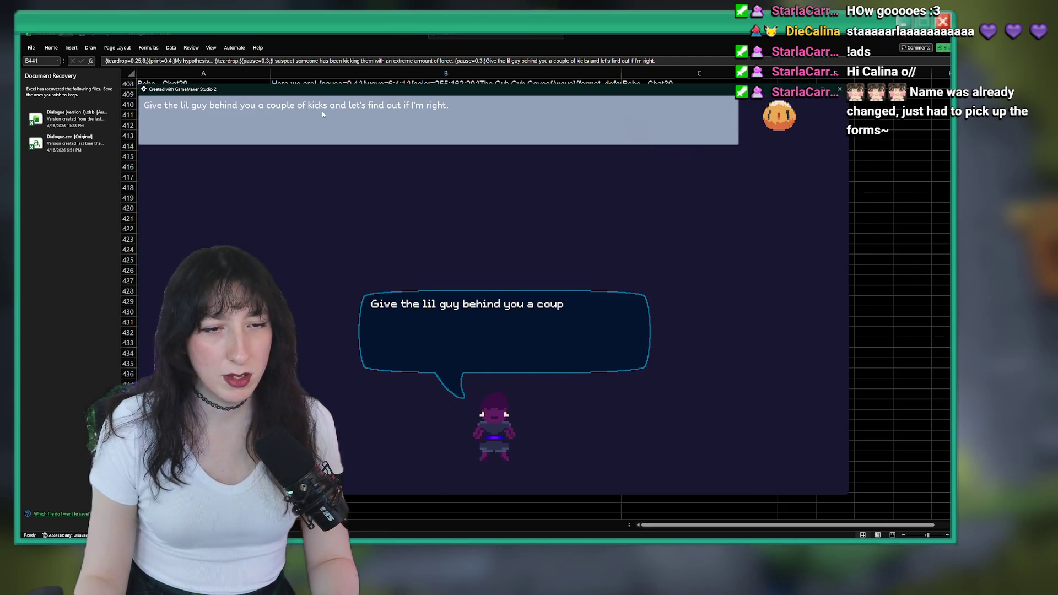
key(ctrl+a)
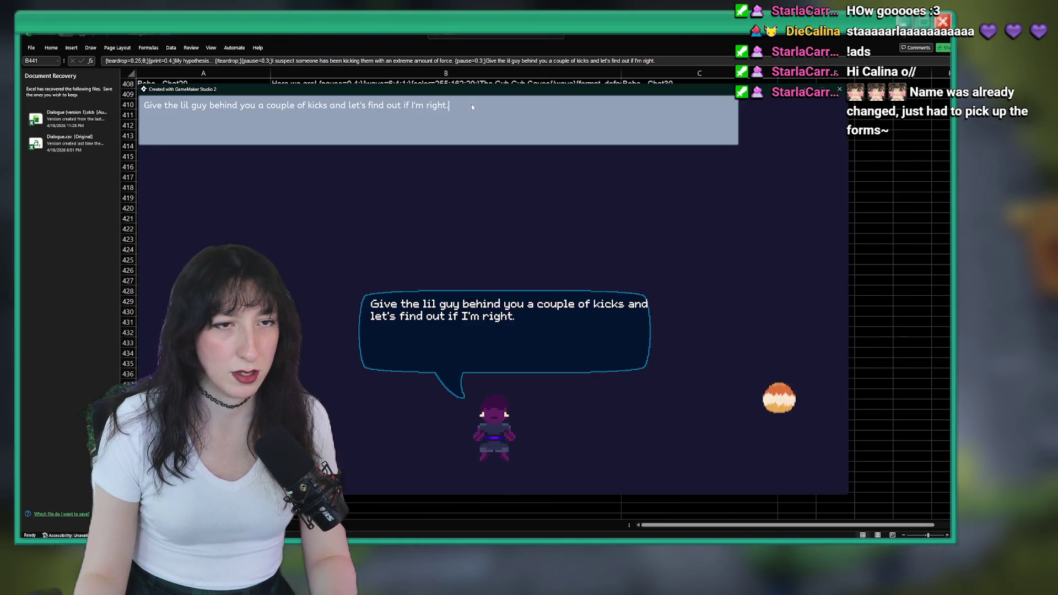
key(Escape)
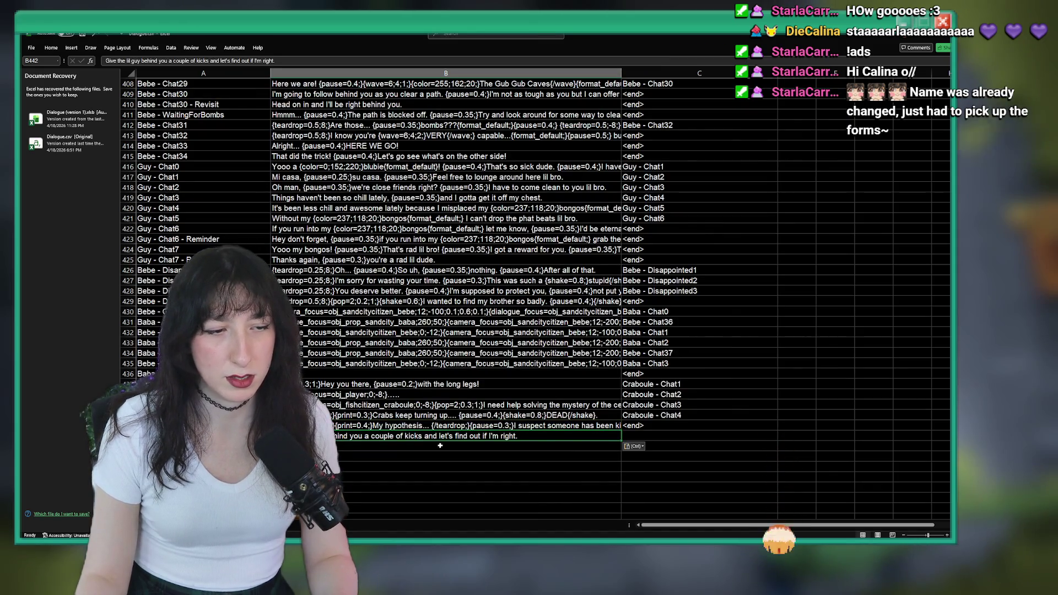
double_click(637, 434)
text(<end><)
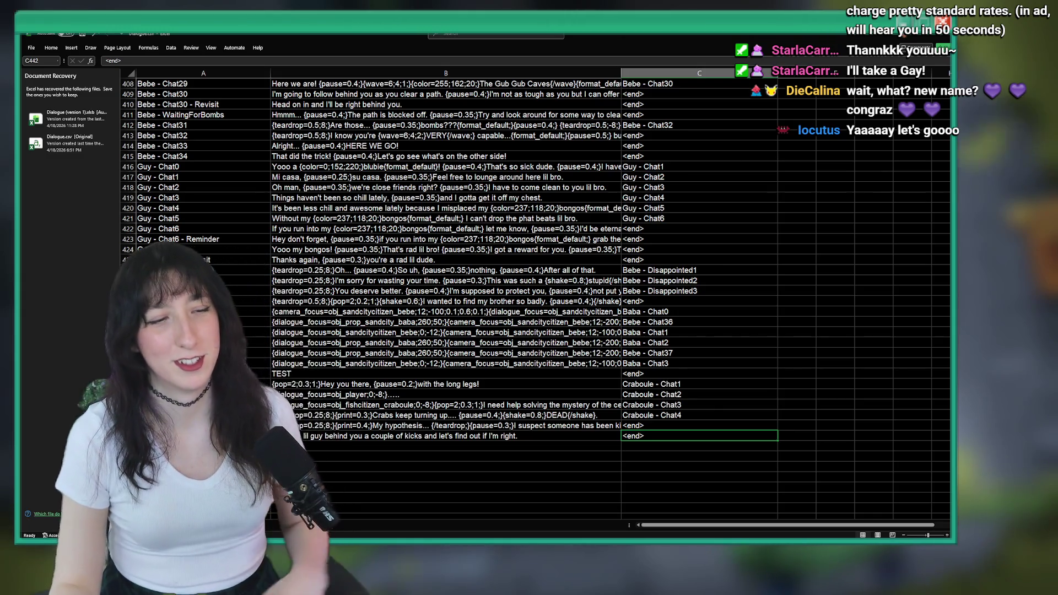
- Commit <end> in C442, copy the Craboule - Chat0 label from A437, and return to GameMaker
click(380, 448)
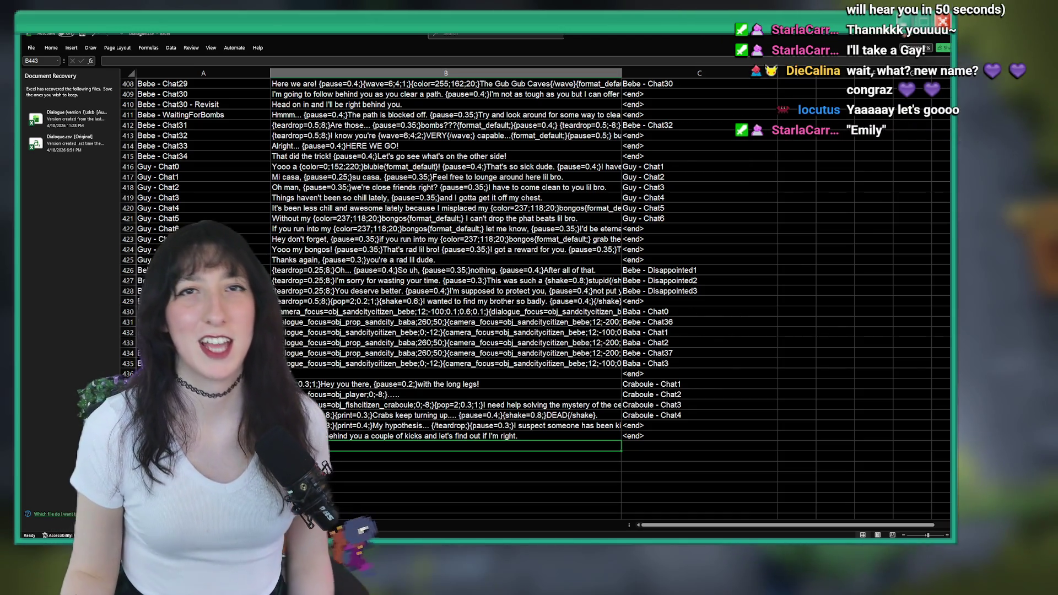
click(506, 436)
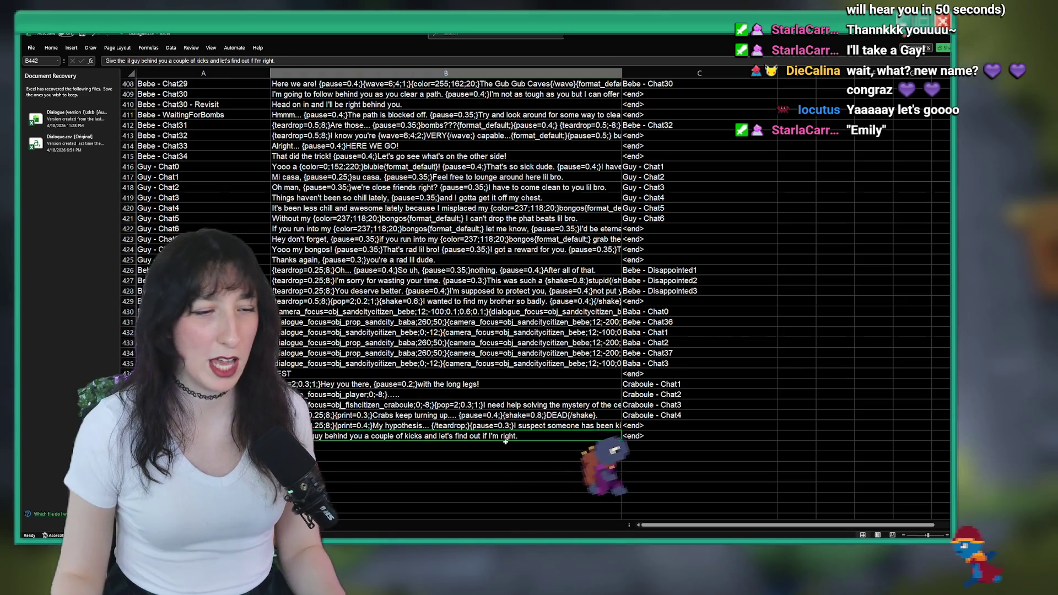
click(203, 426)
key(Up)
key(Up)
key(Up)
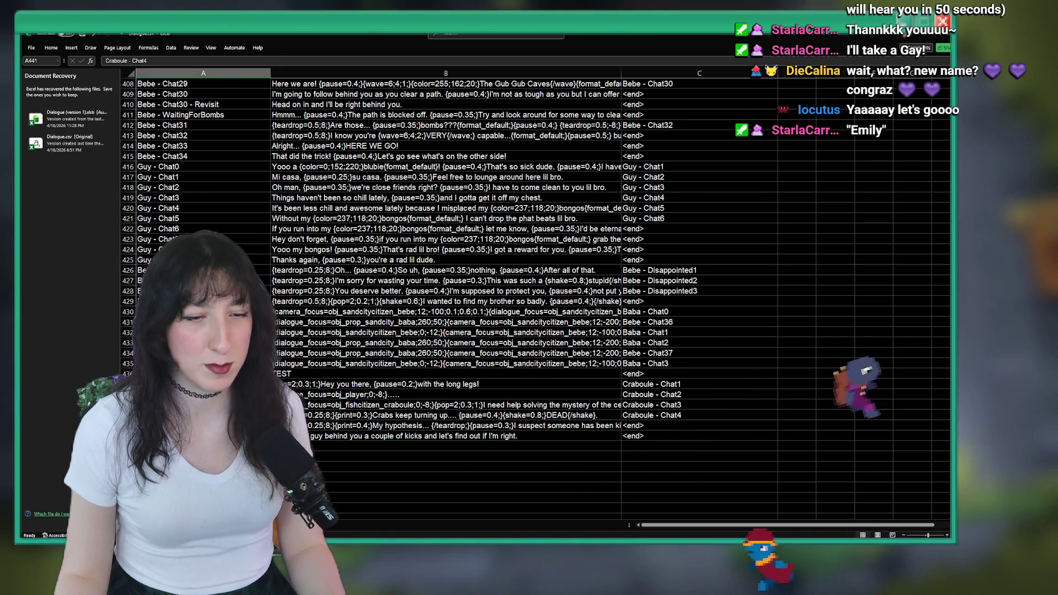
key(ctrl+c)
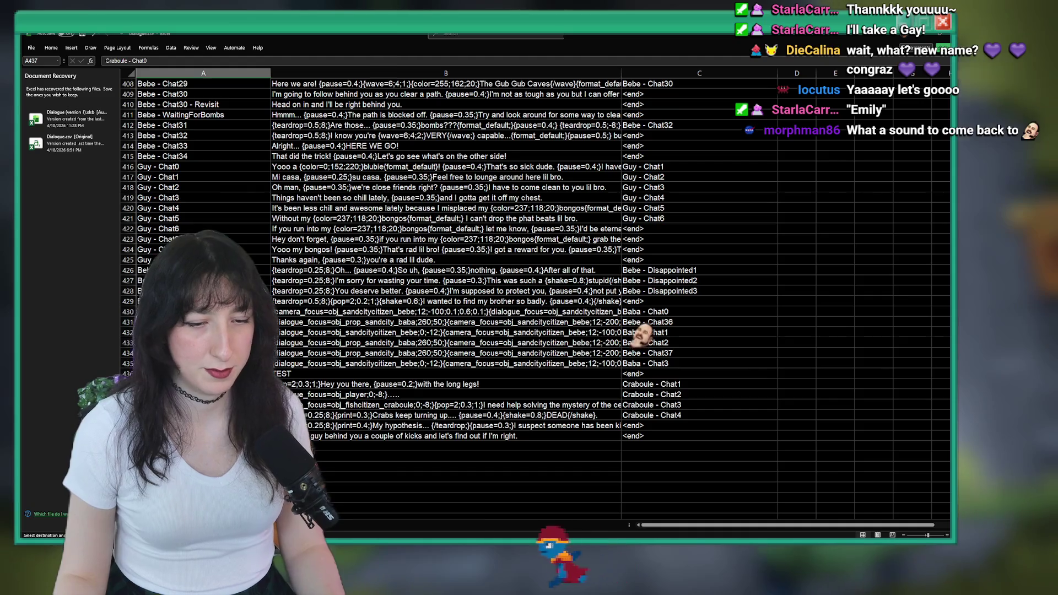
key(alt+Tab)
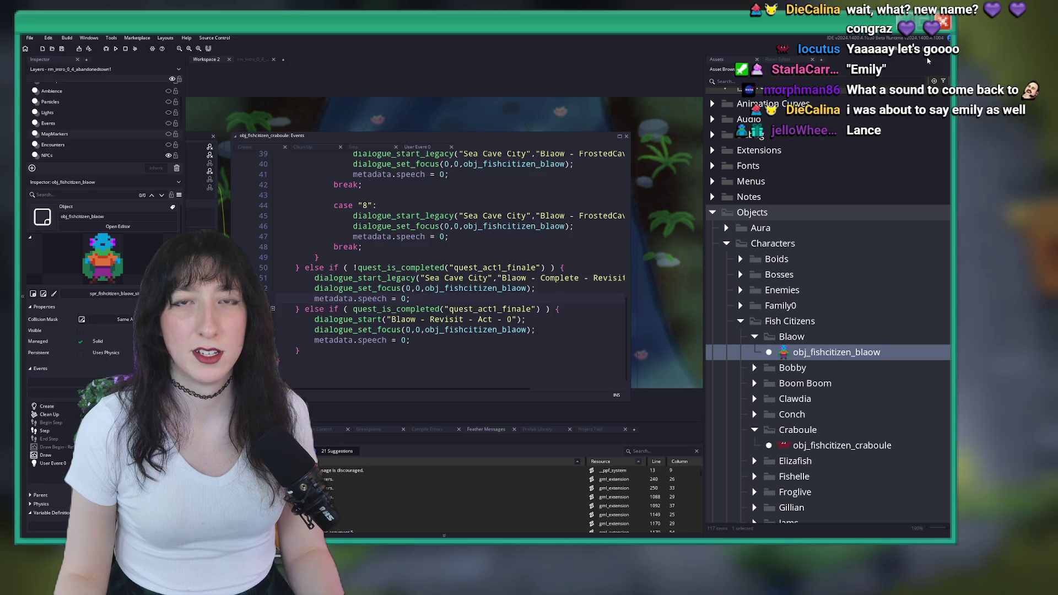
- Collapse the asset folders and inspect obj_quest's User Event 0 and the quest_sandcity_guy script
click(750, 134)
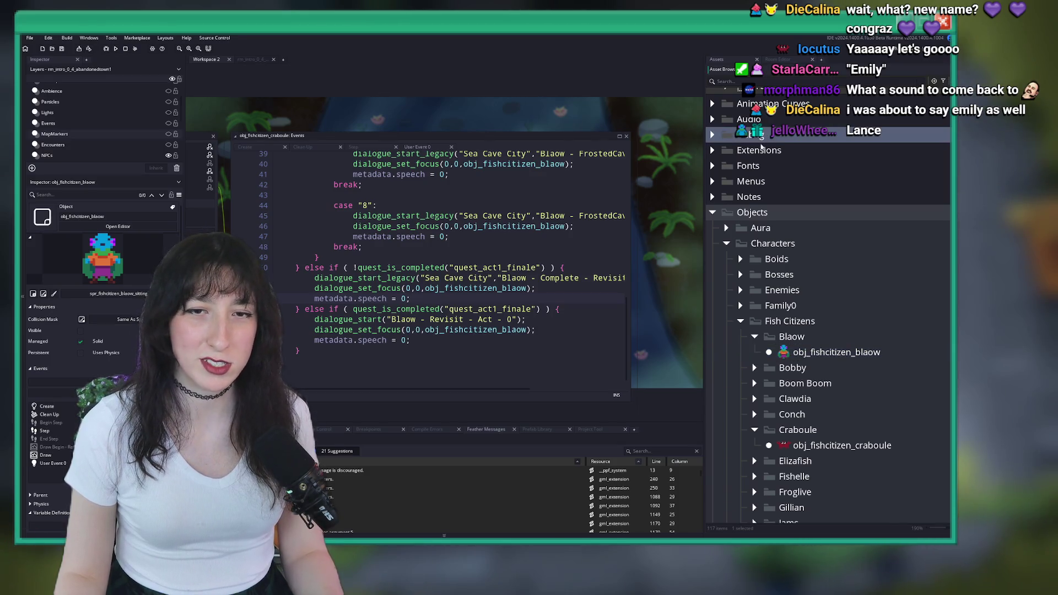
click(712, 212)
click(712, 305)
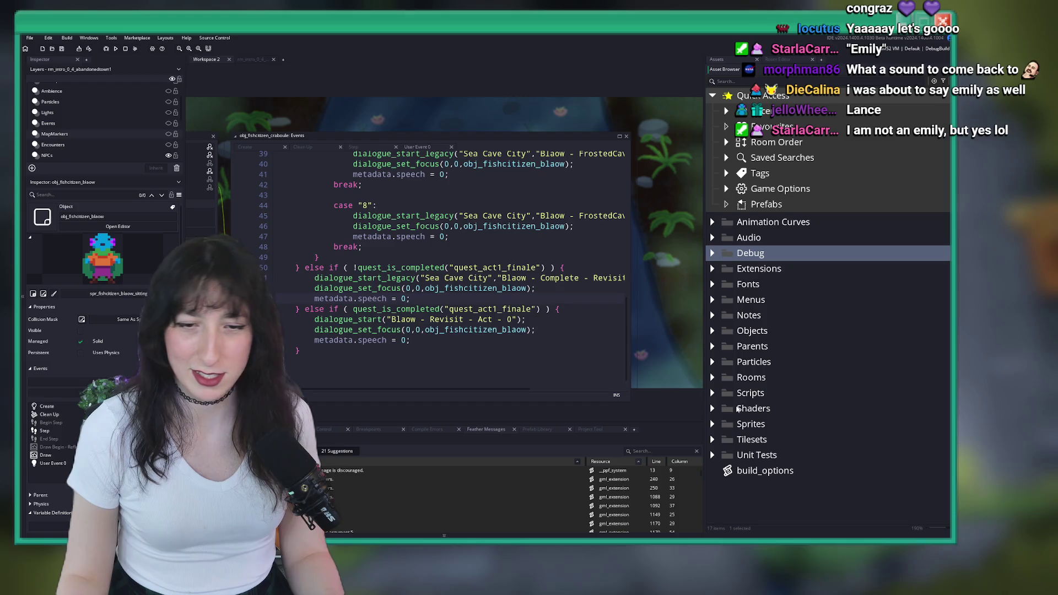
key(ctrl+t)
text(obj_qu)
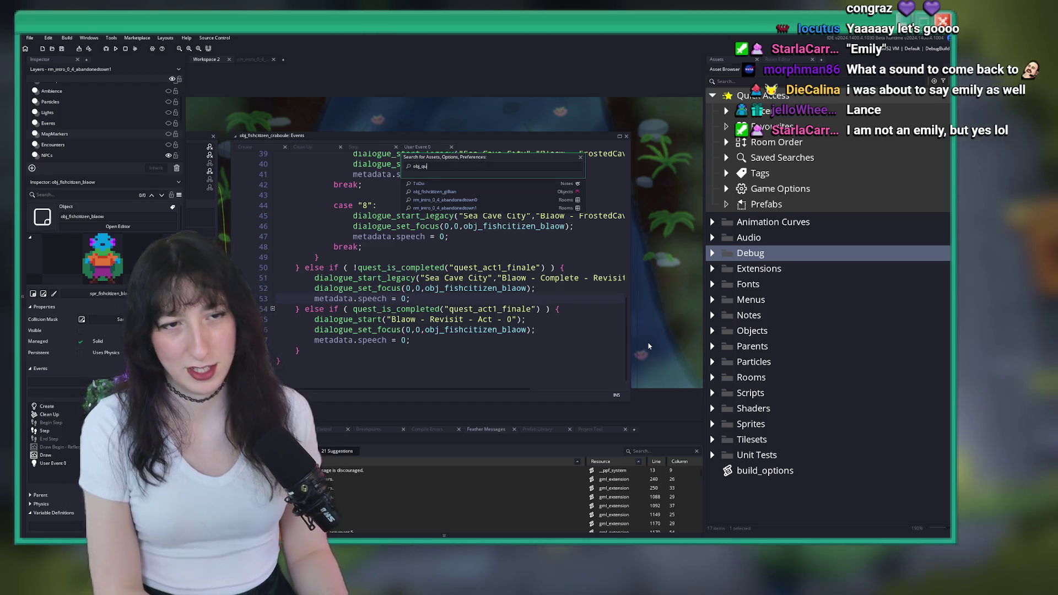
key(Return)
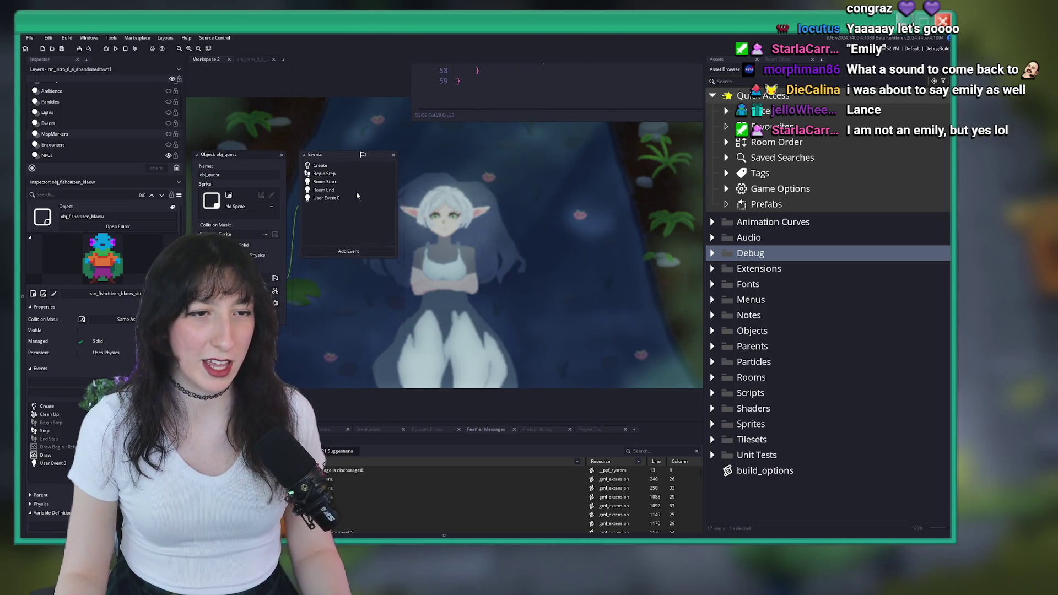
double_click(326, 197)
scroll(440, 271, down, 5)
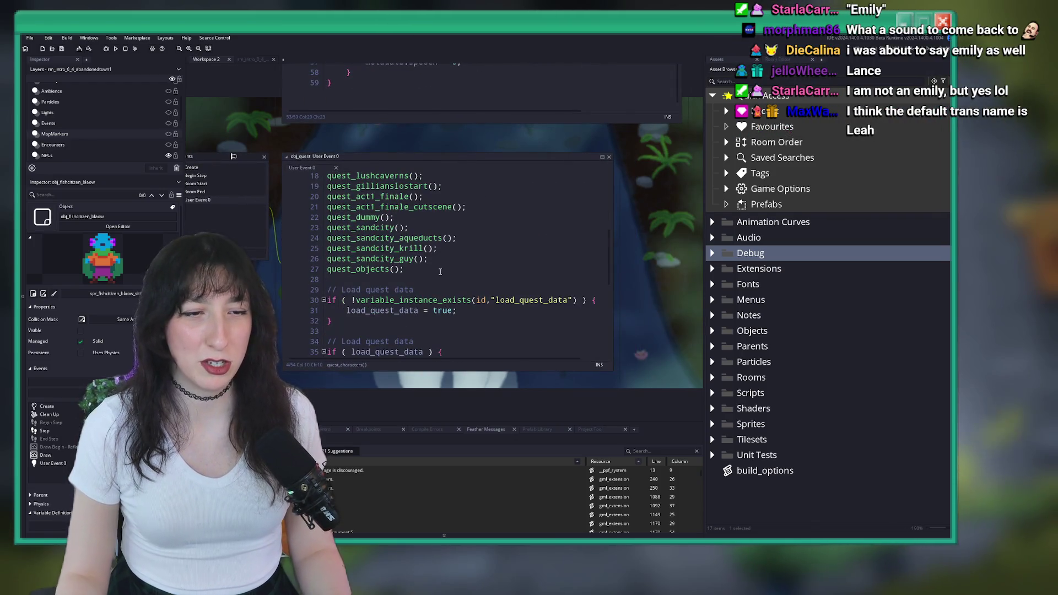
middle_click(397, 259)
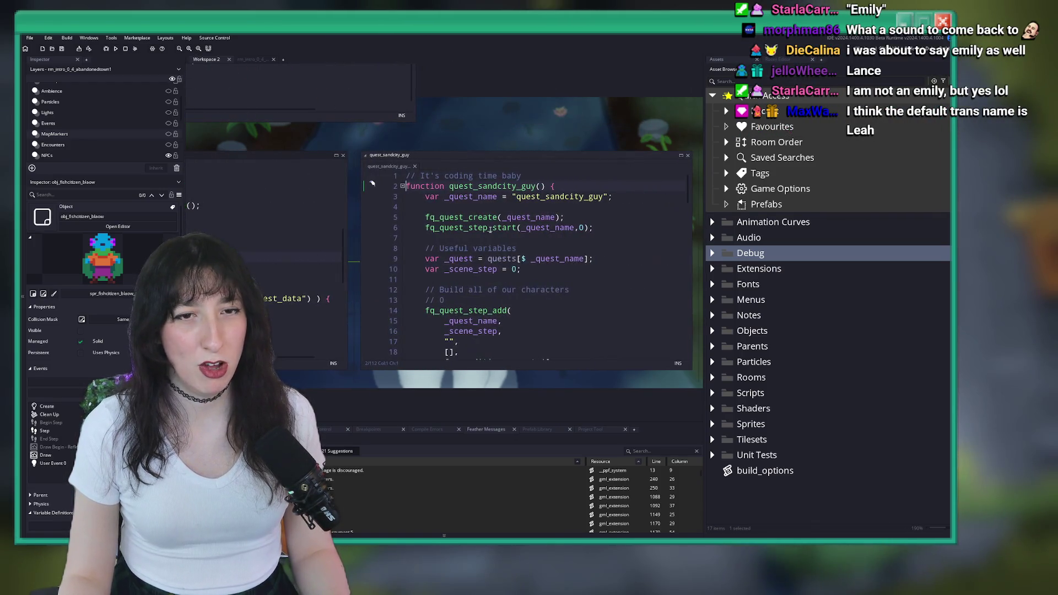
middle_click(399, 168)
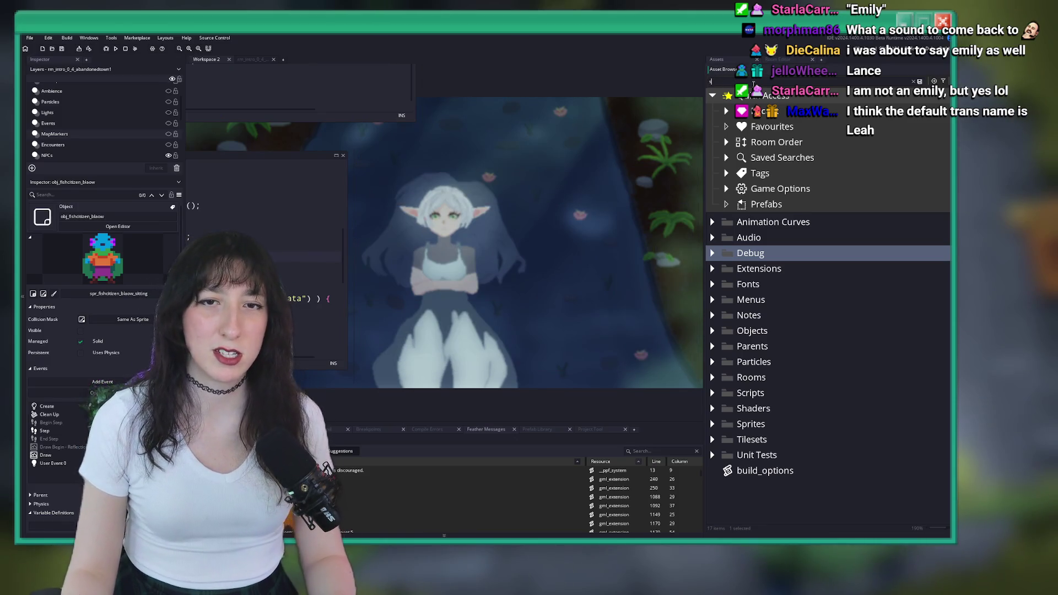
- Filter the Asset Browser for sandcity, then for quest scripts
click(753, 82)
text(sandcity)
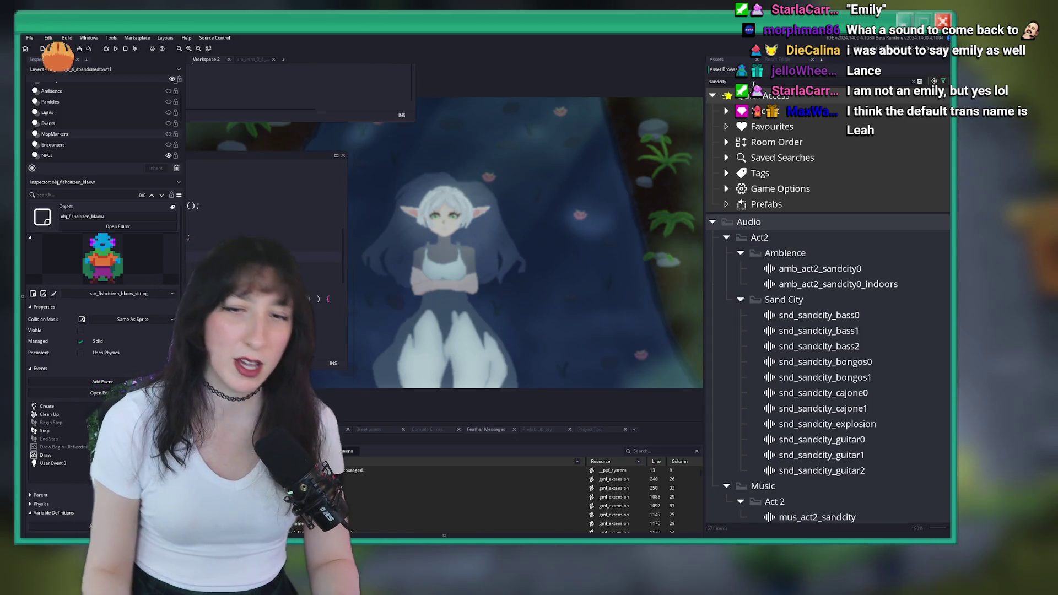
scroll(841, 223, down, 6)
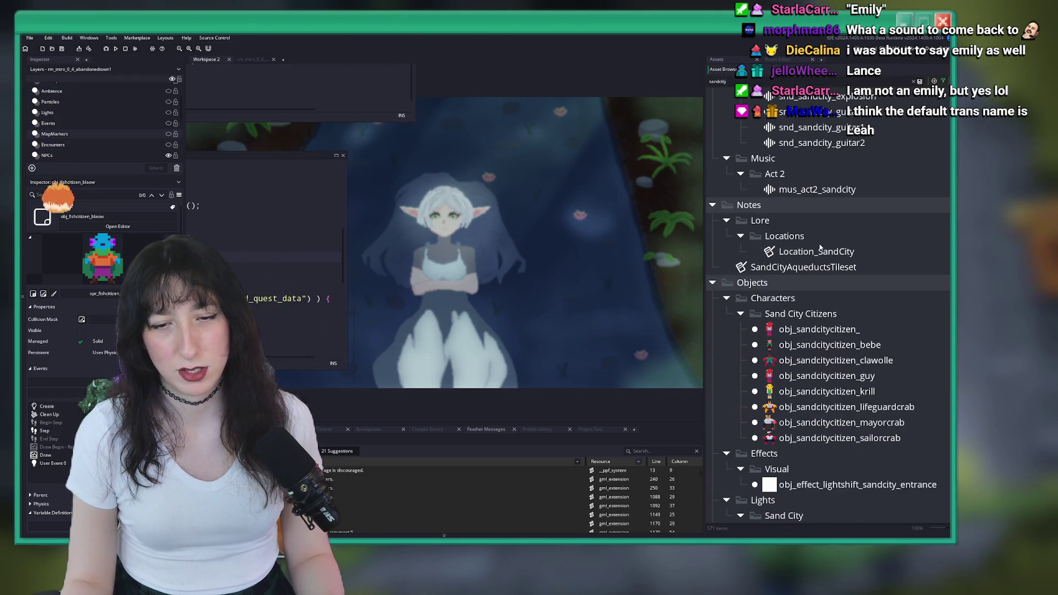
key(ctrl+a)
text(quest)
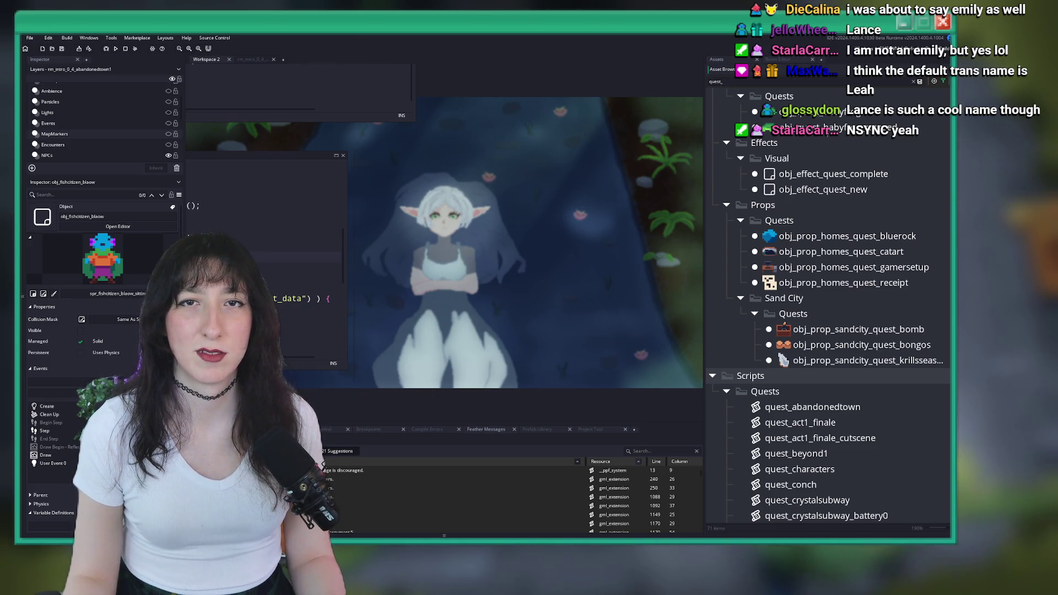
scroll(853, 413, down, 5)
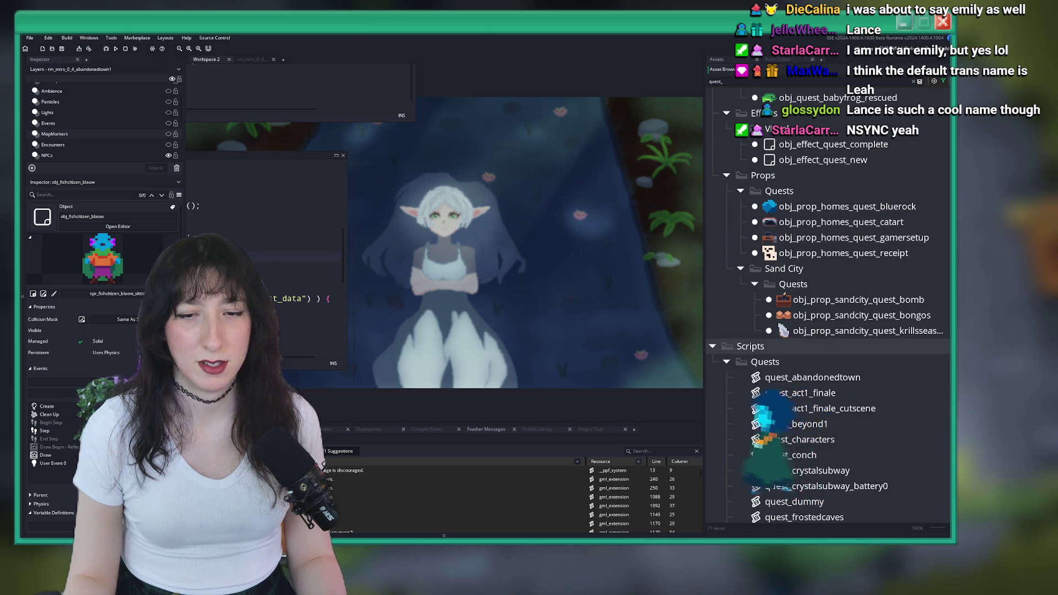
scroll(854, 413, down, 5)
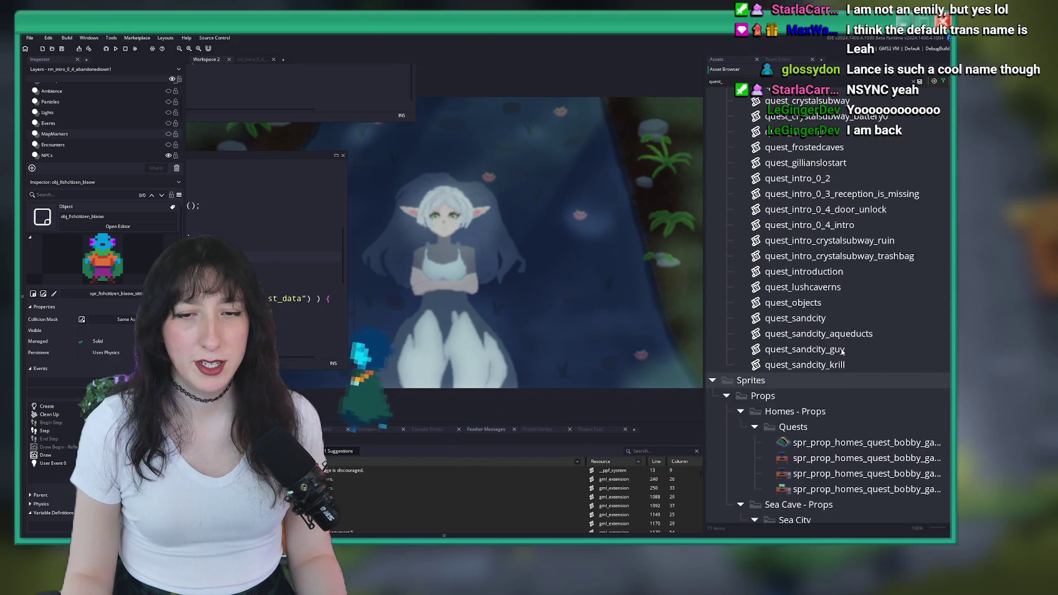
scroll(825, 346, up, 4)
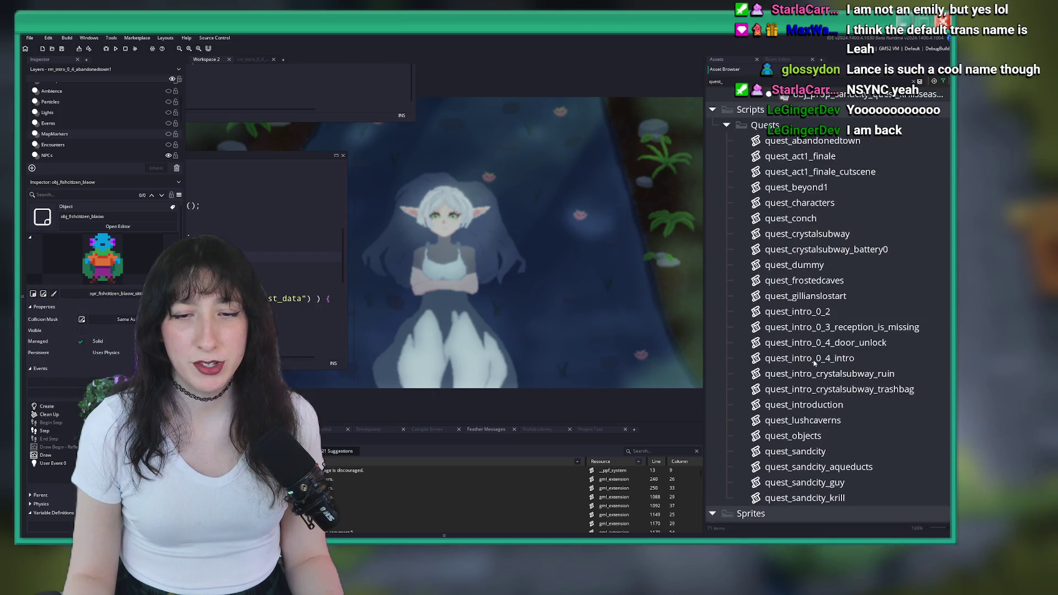
- Duplicate quest_abandonedtown with Ctrl+D and name the copy quest_craboule
click(793, 231)
key(Down)
key(Down)
key(Down)
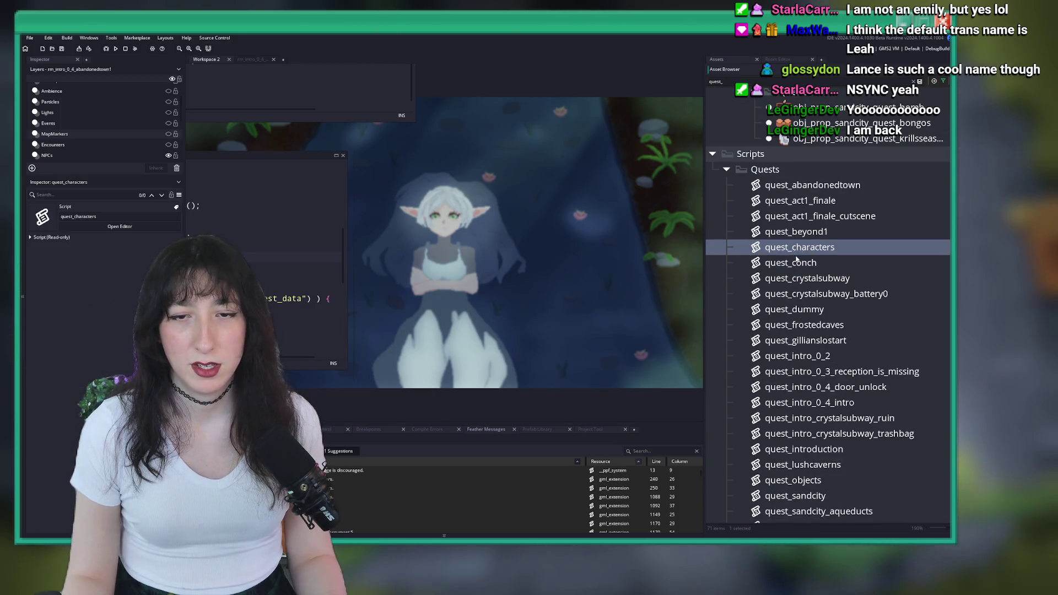
key(Up)
key(Up)
key(Down)
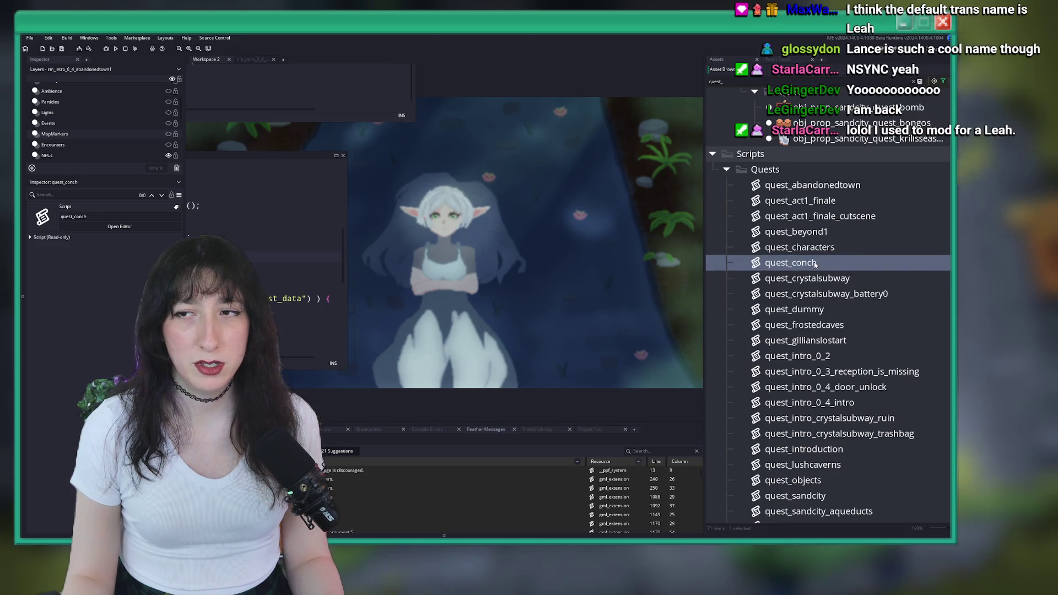
key(Down)
key(Up)
click(810, 188)
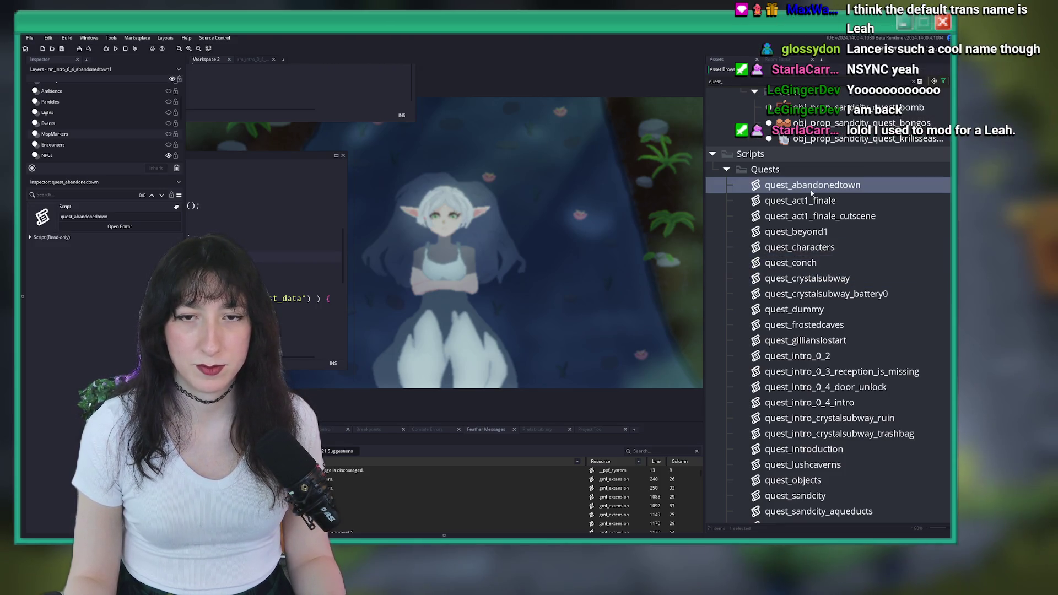
click(802, 206)
click(818, 186)
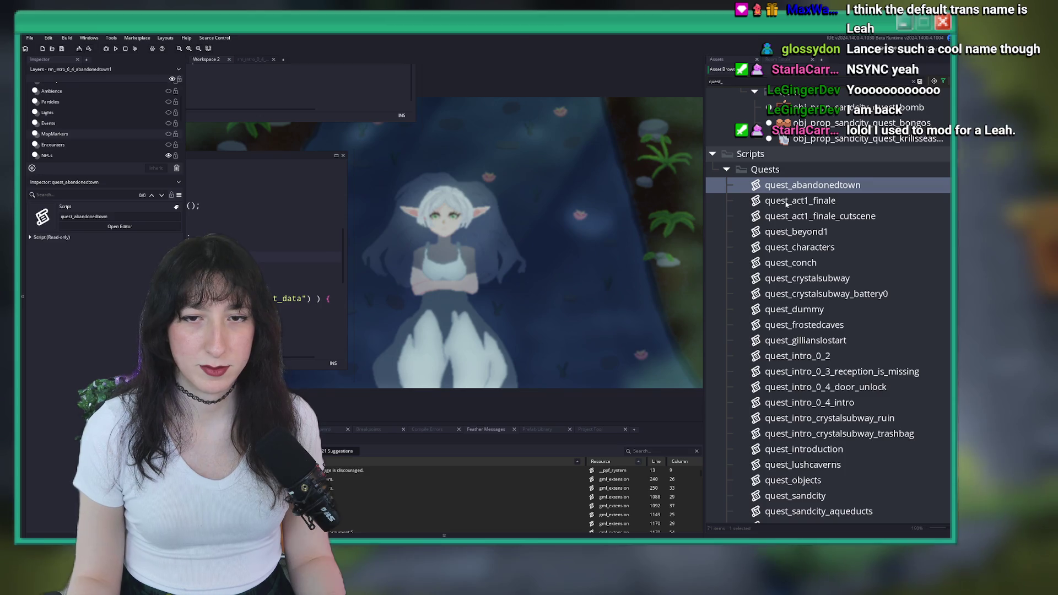
key(ctrl+d)
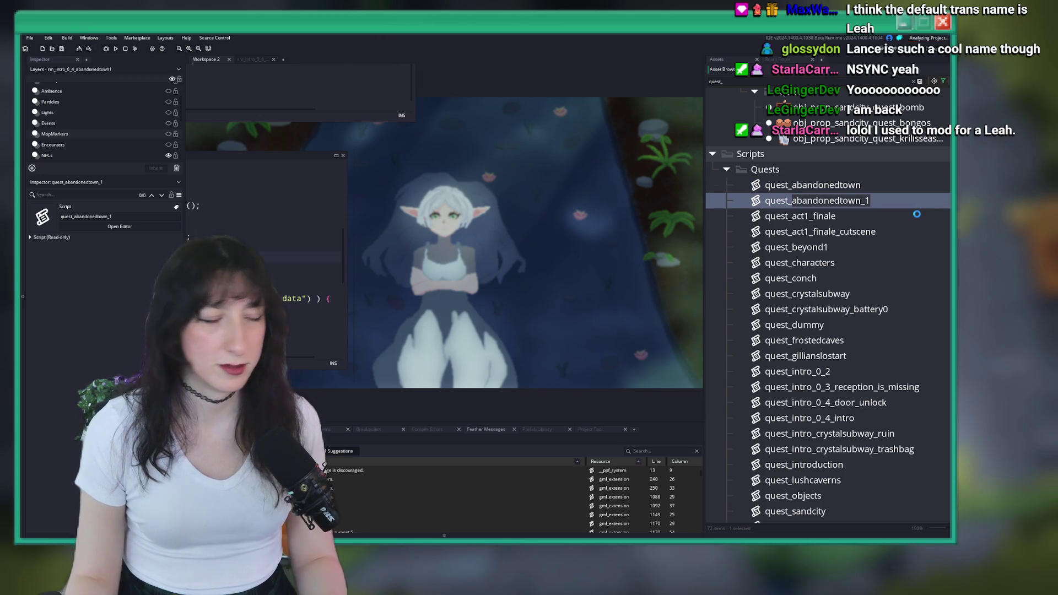
text(dj)
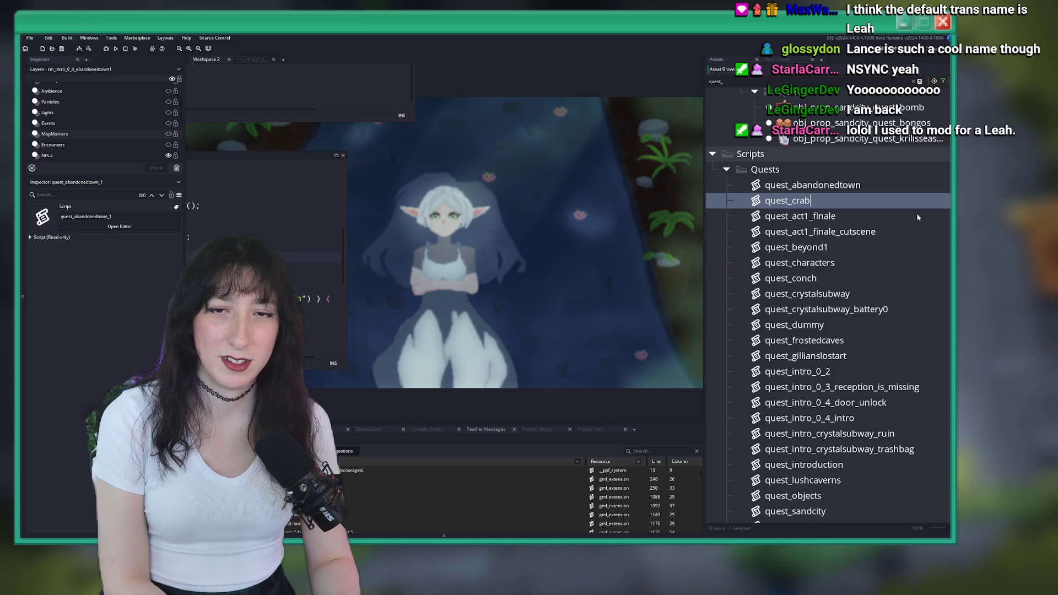
key(Return)
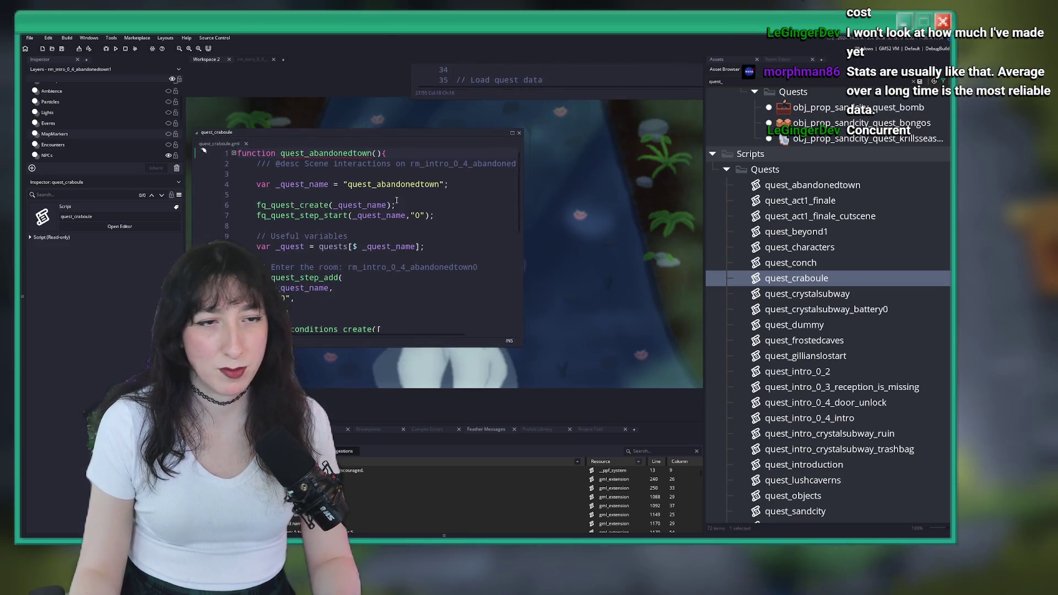
- Rename the function on line 1 to quest_craboule and save
click(319, 154)
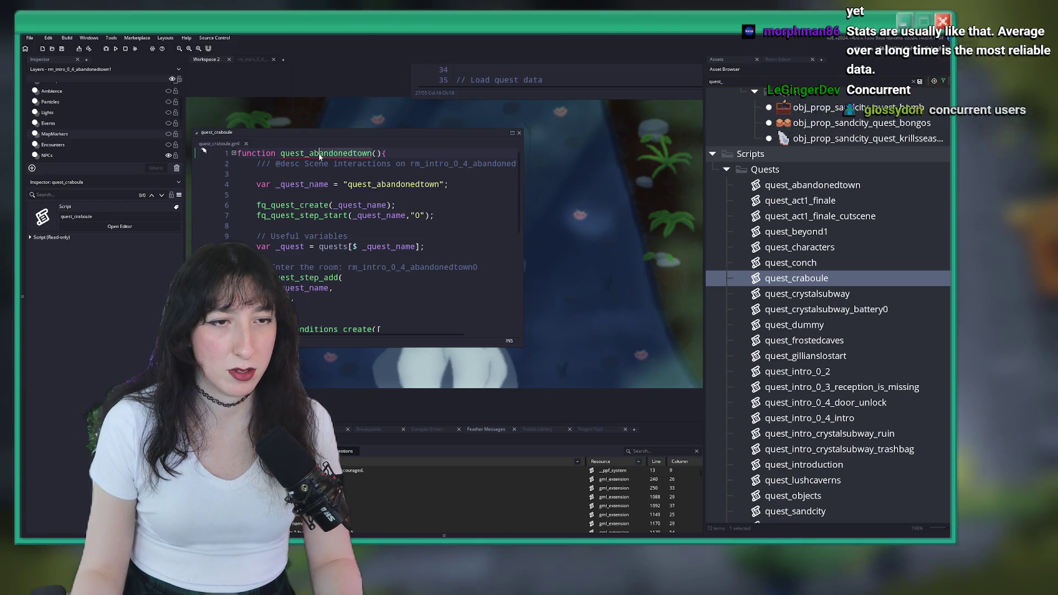
double_click(318, 154)
text(quest_crab)
text(oull)
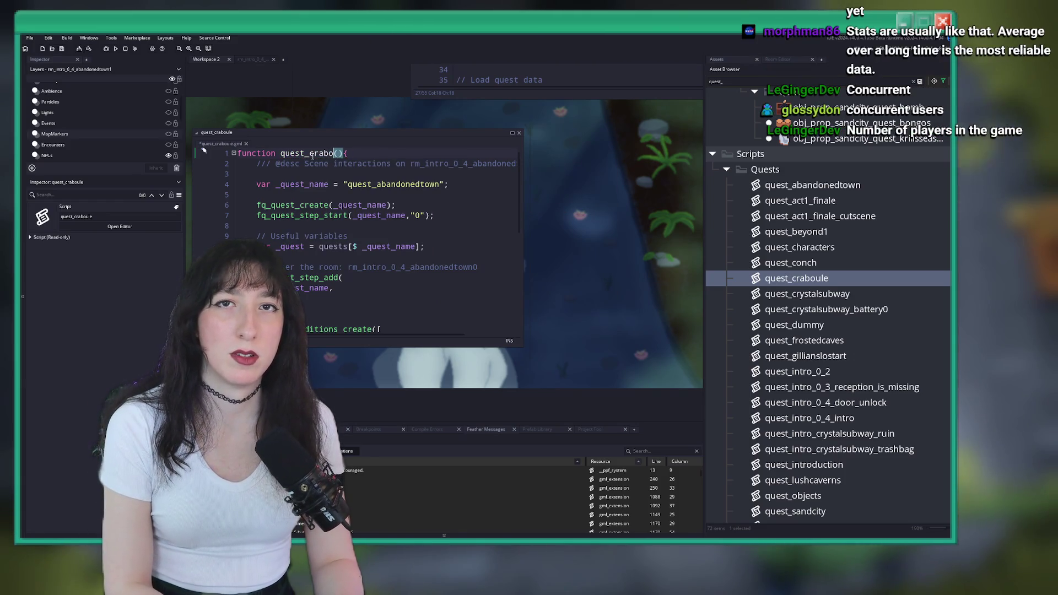
key(BackSpace)
text(e)
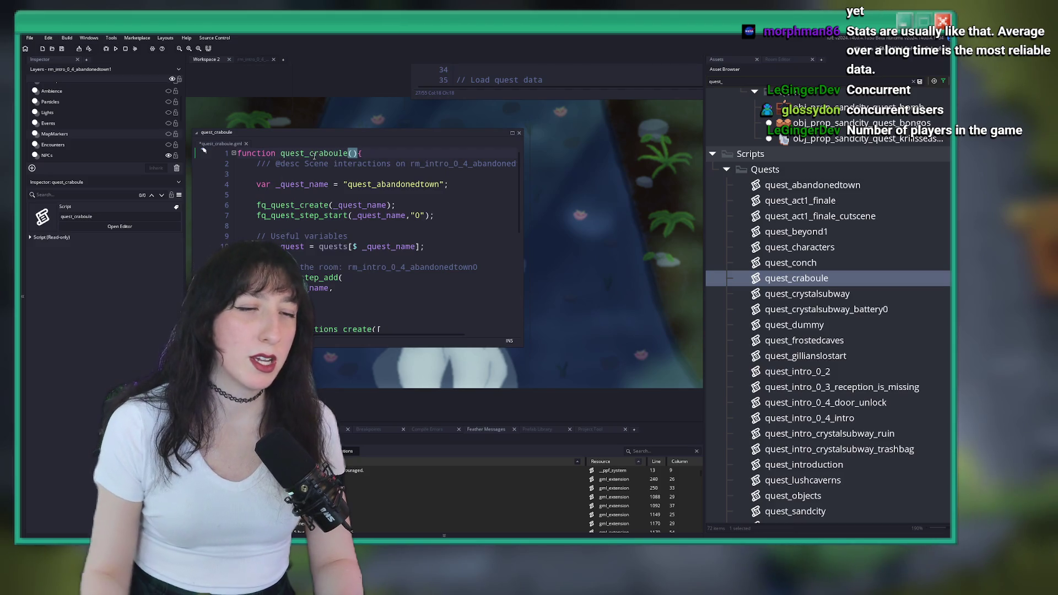
key(ctrl+s)
- Set the quest name on line 4 to quest_craboule instead of quest_abandonedtown and save
click(512, 134)
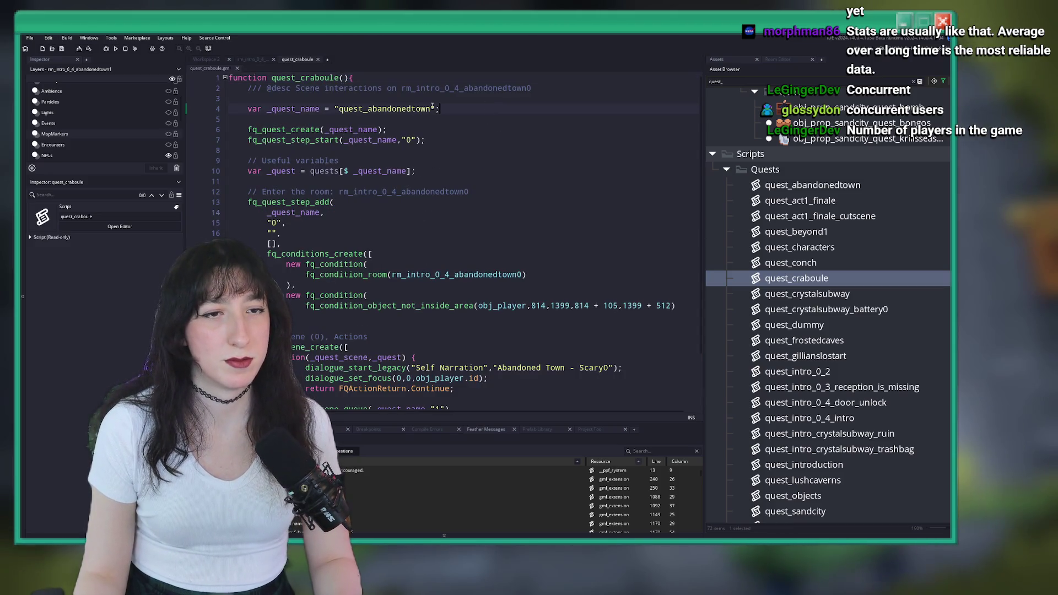
double_click(326, 79)
key(ctrl+c)
double_click(386, 108)
key(ctrl+v)
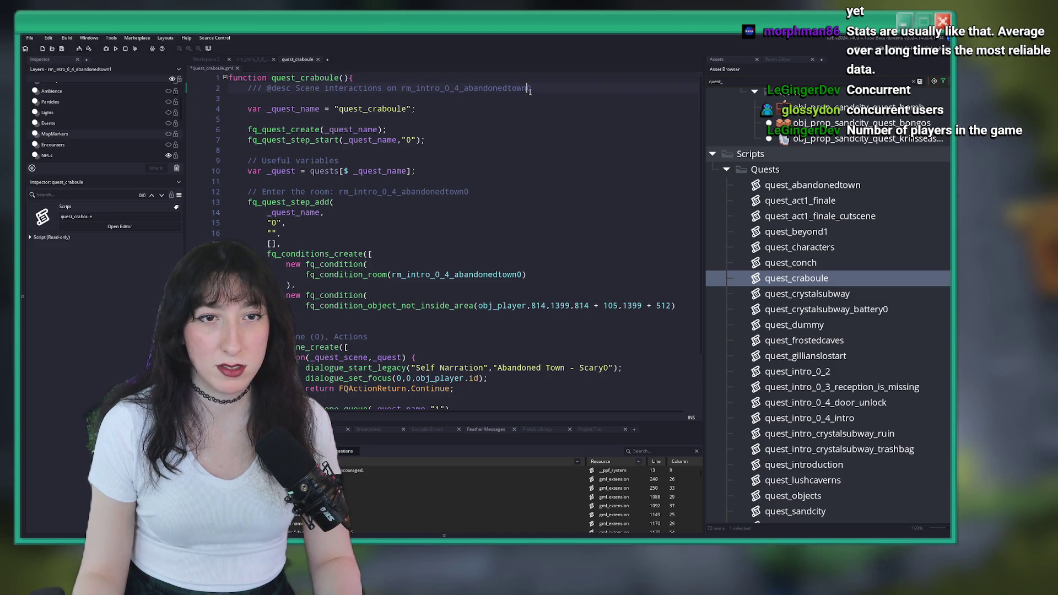
key(ctrl+s)
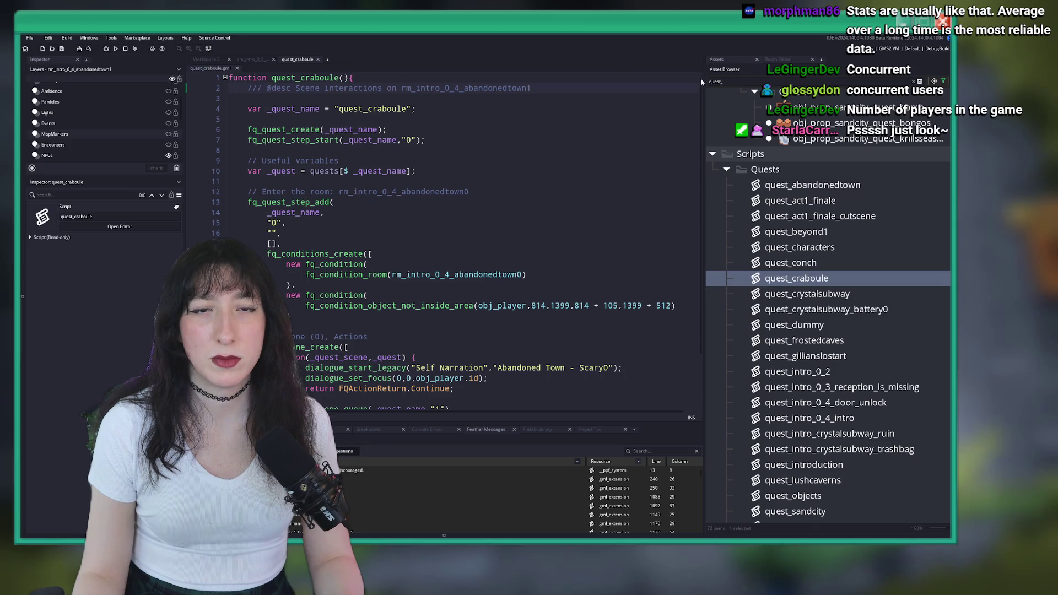
- Expand the code editor to fill the window, then add and undo a blank line after the quest name
drag(704, 82, 721, 82)
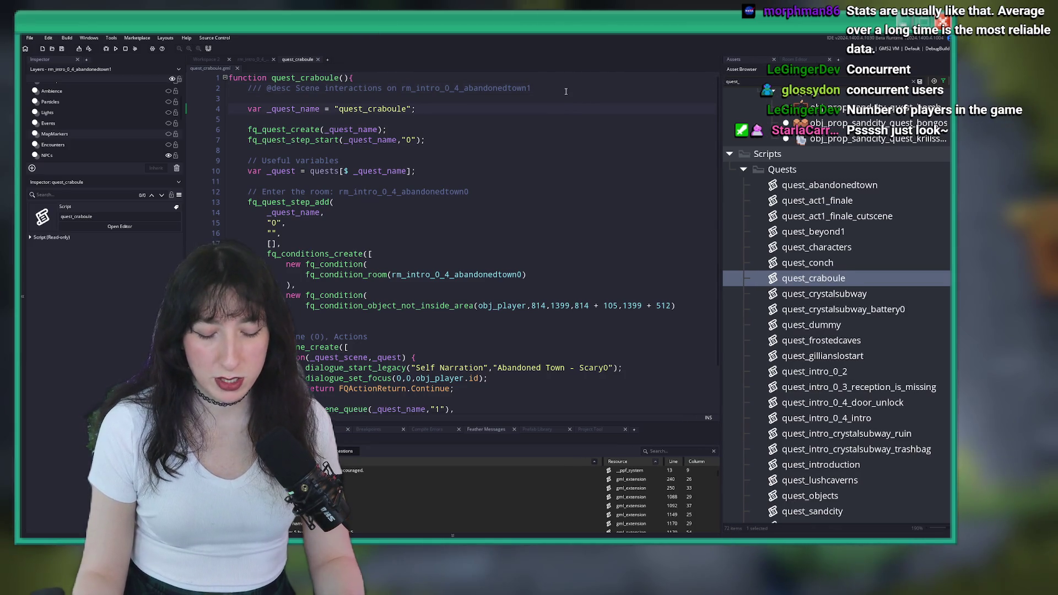
key(F12)
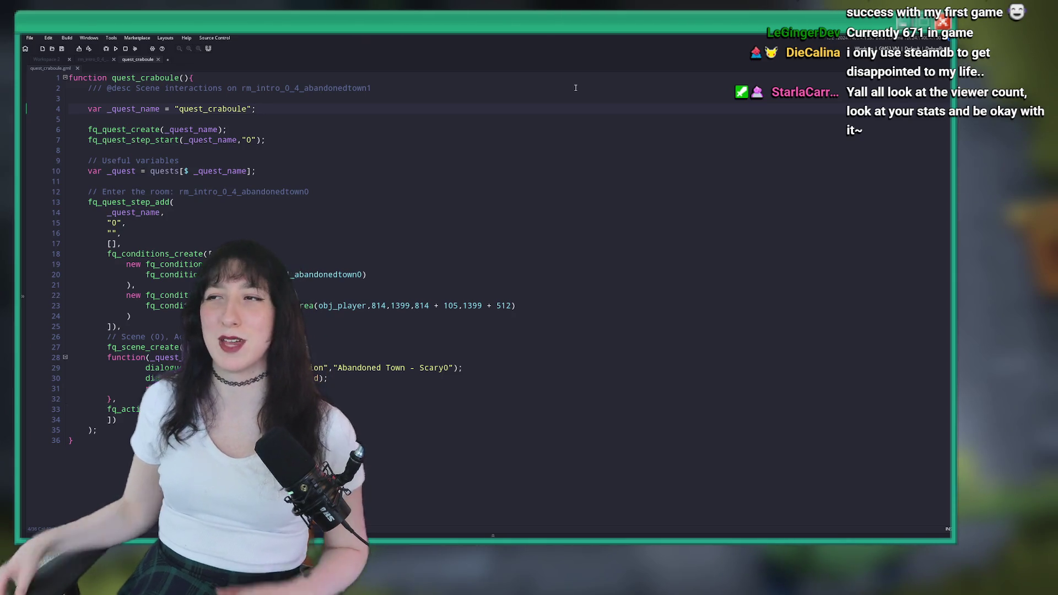
key(Return)
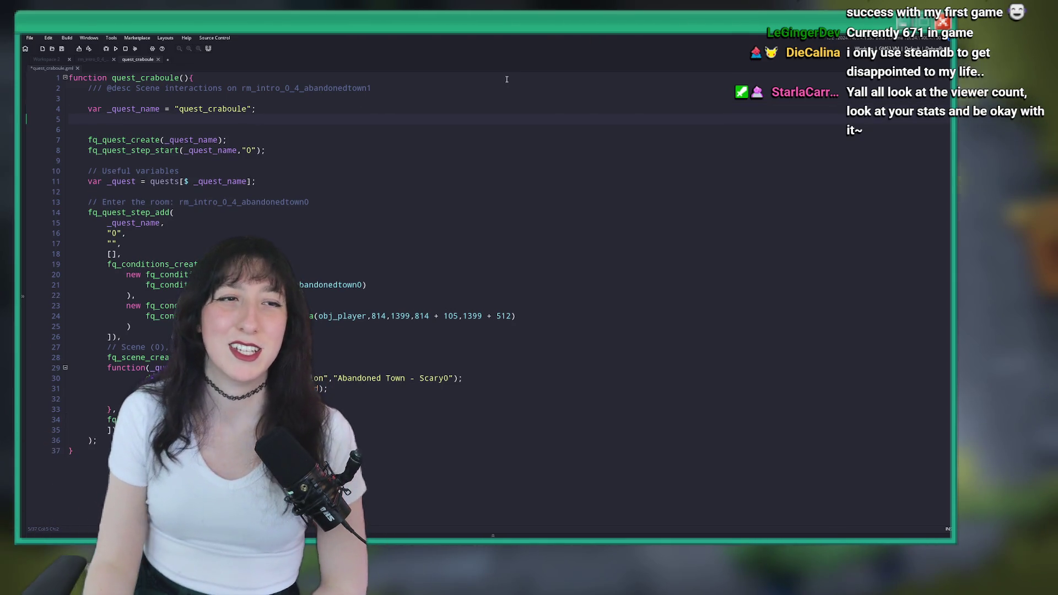
key(ctrl+z)
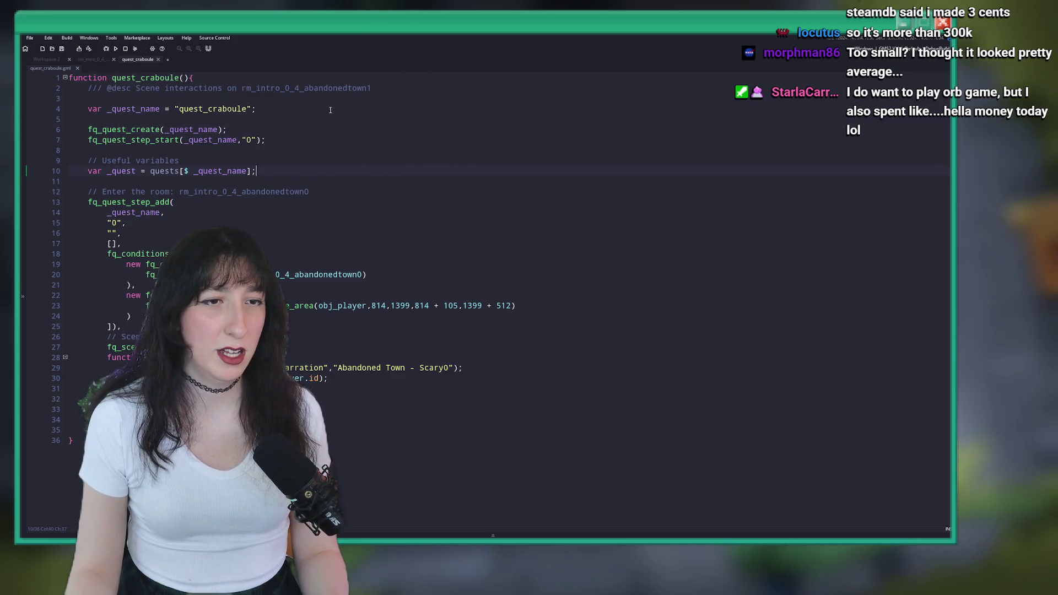
- Change the step comment's room to abandonedtown1 and make the first step id a plain 0
click(344, 88)
click(275, 199)
double_click(282, 191)
key(ctrl+v)
click(112, 232)
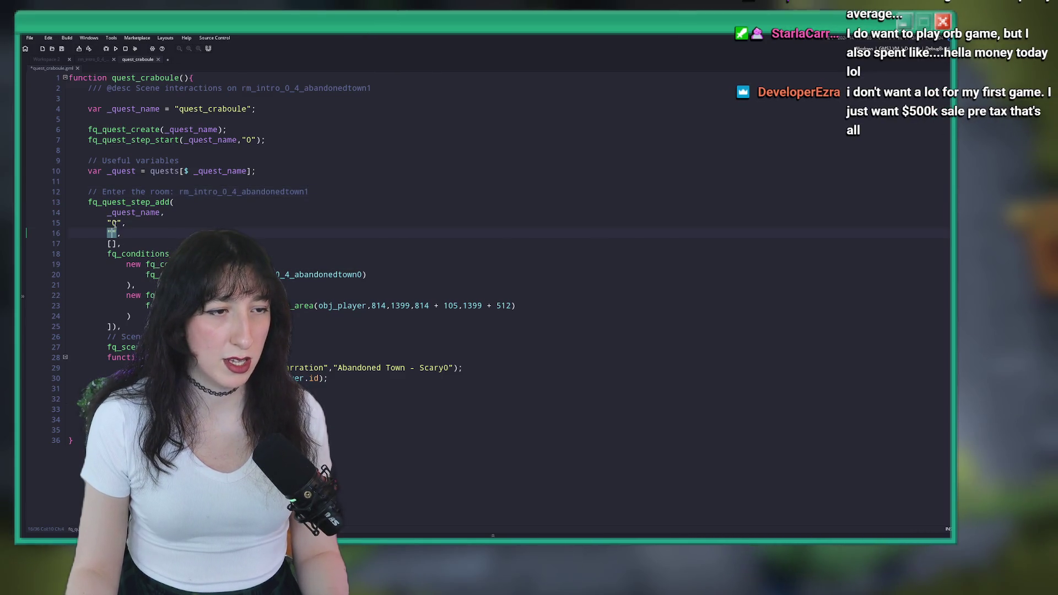
key(BackSpace)
key(BackSpace)
key(BackSpace)
text(0)
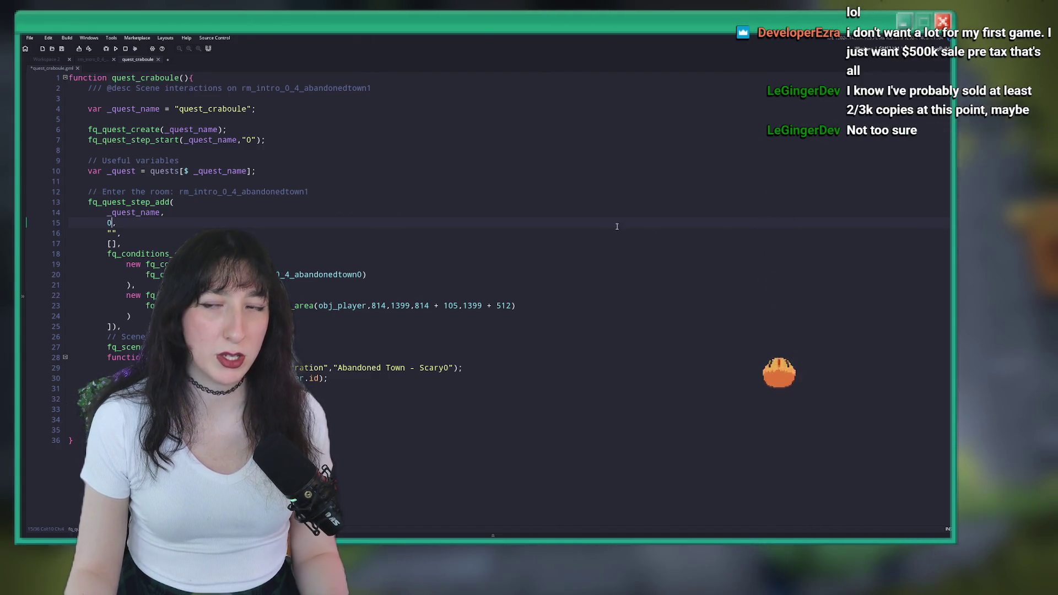
- Open quest_crystalsubway from the script asset list for reference
click(491, 182)
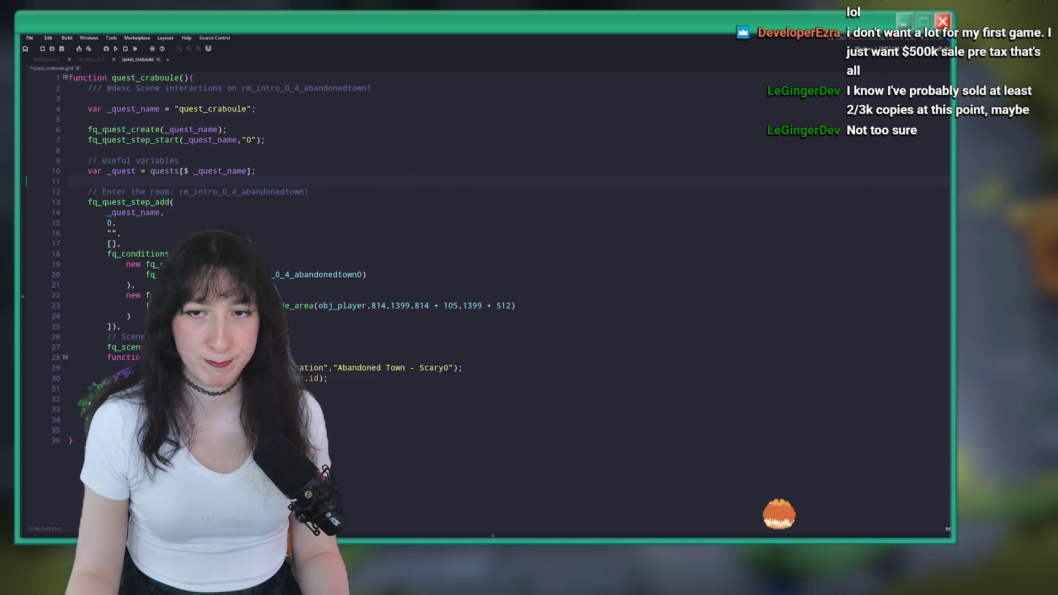
key(ctrl+alt+a)
key(Down)
key(Return)
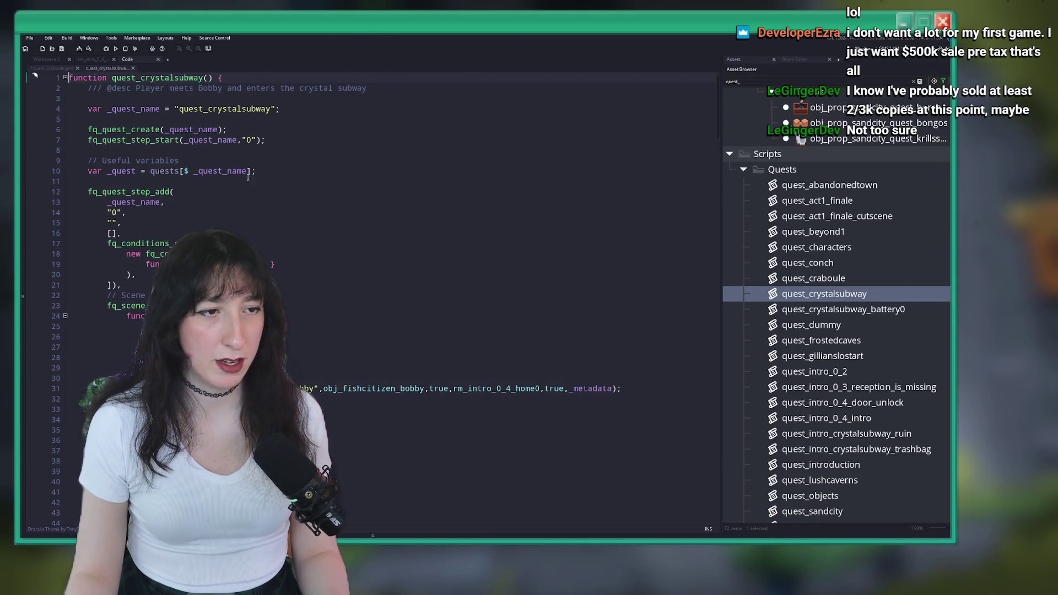
- Close quest_crystalsubway and look through quest_frostedcaves, quest_intro_0_2 and quest_lushcaverns for reference
click(133, 68)
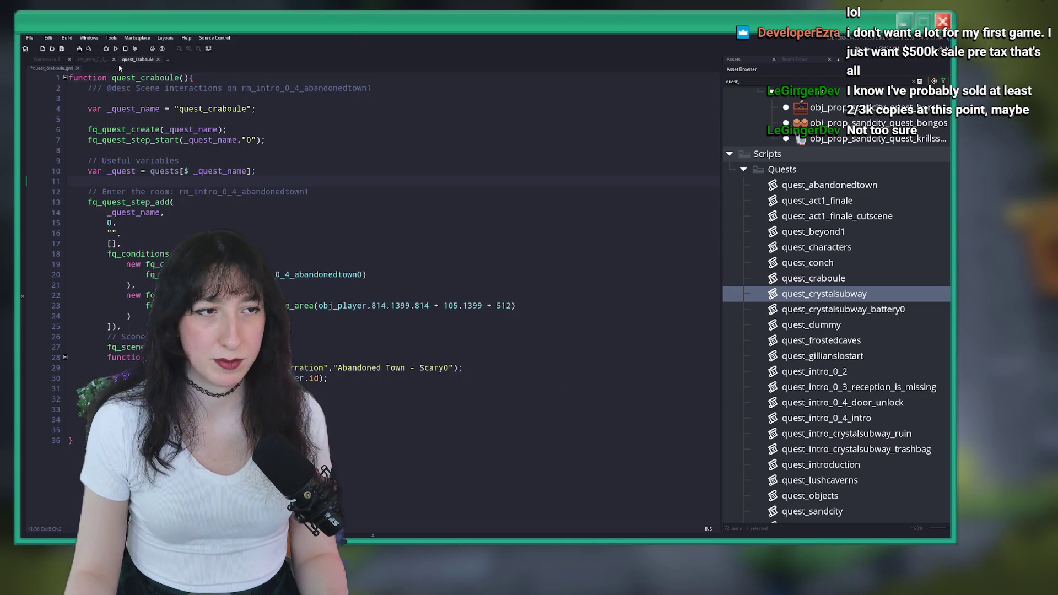
double_click(836, 341)
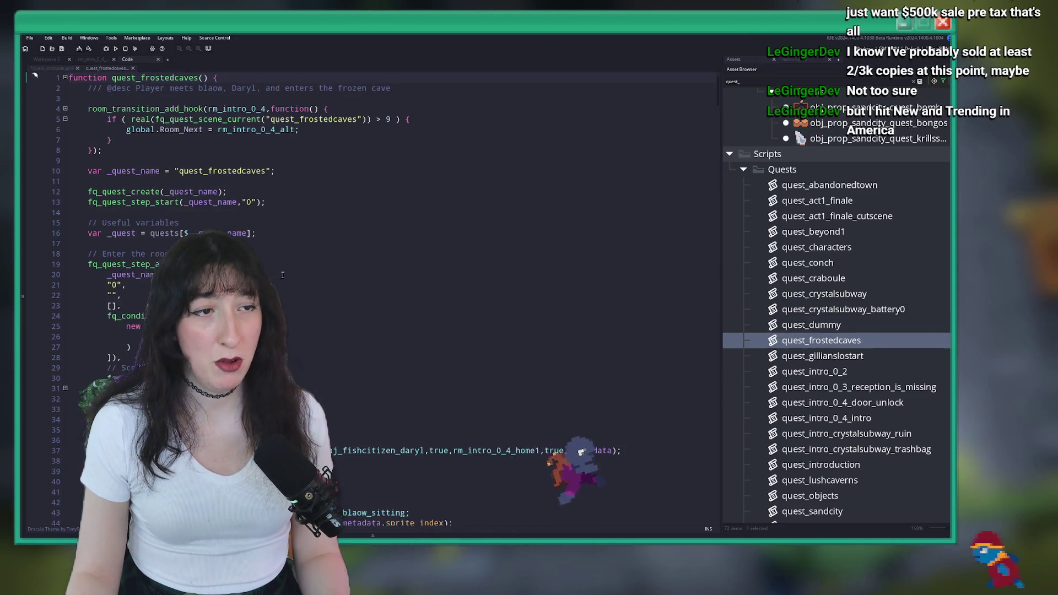
scroll(124, 195, down, 10)
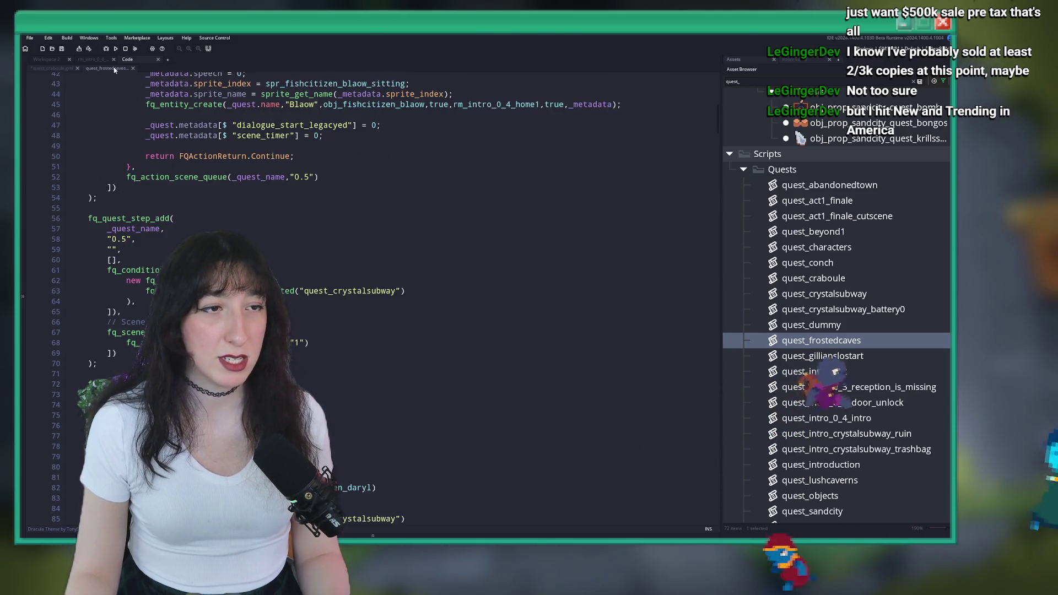
double_click(797, 372)
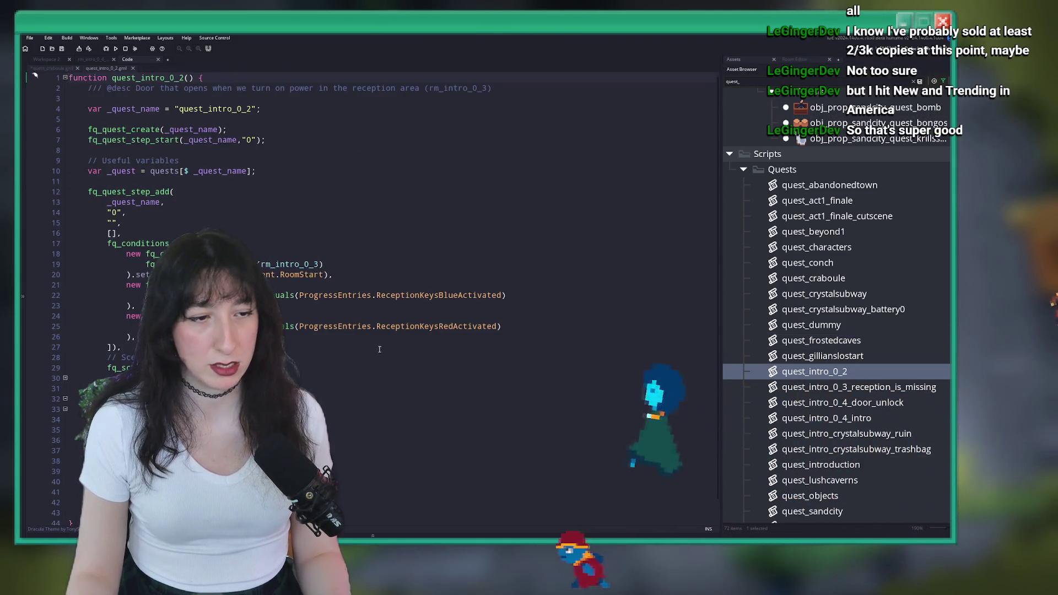
click(133, 68)
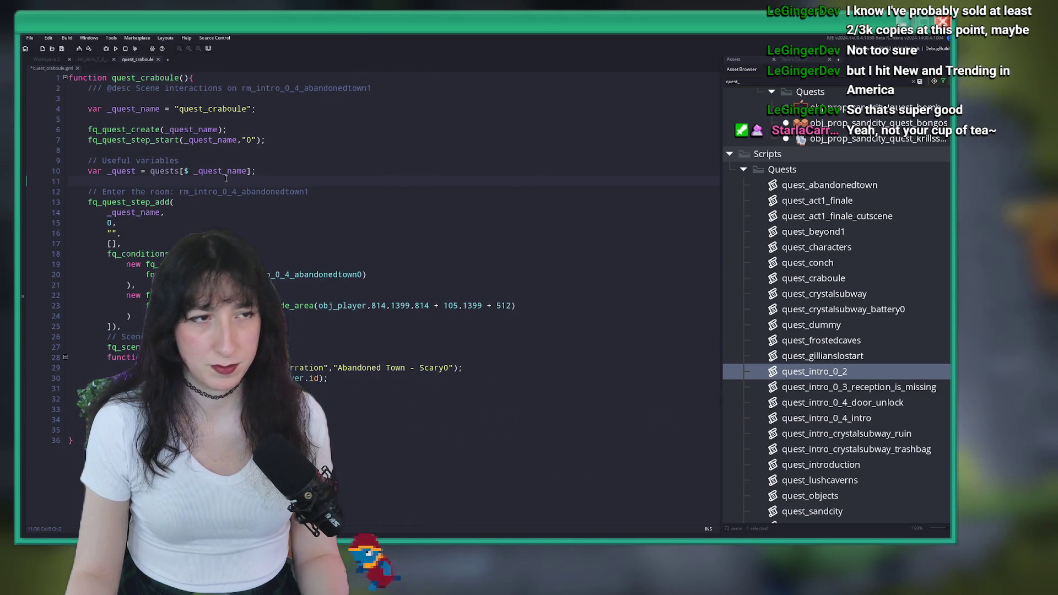
scroll(929, 507, down, 3)
double_click(858, 395)
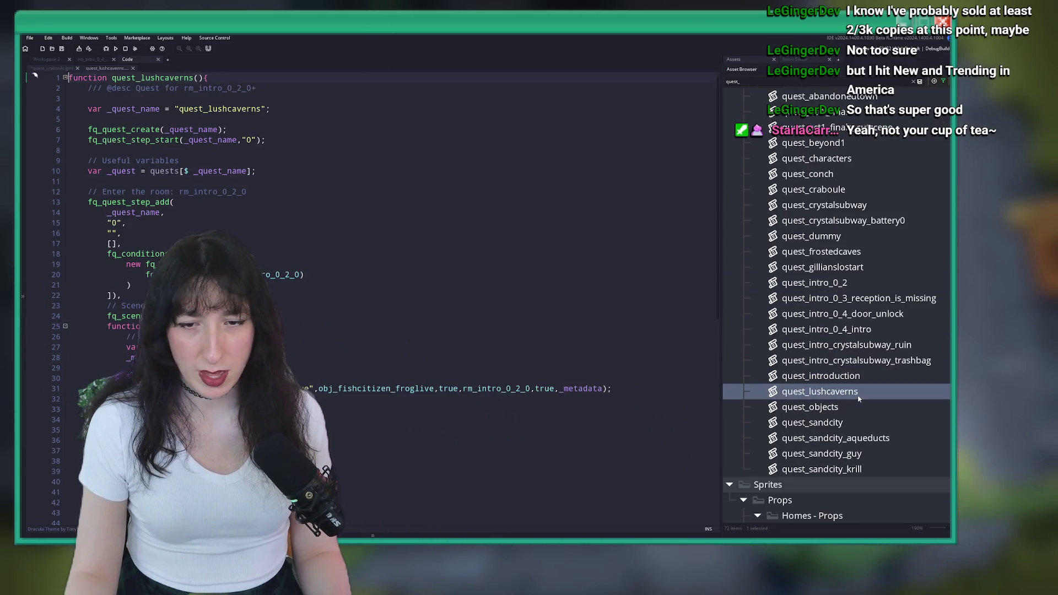
- Select the _scene_step declaration in quest_sandcity and return to quest_craboule
double_click(904, 423)
scroll(82, 137, down, 2)
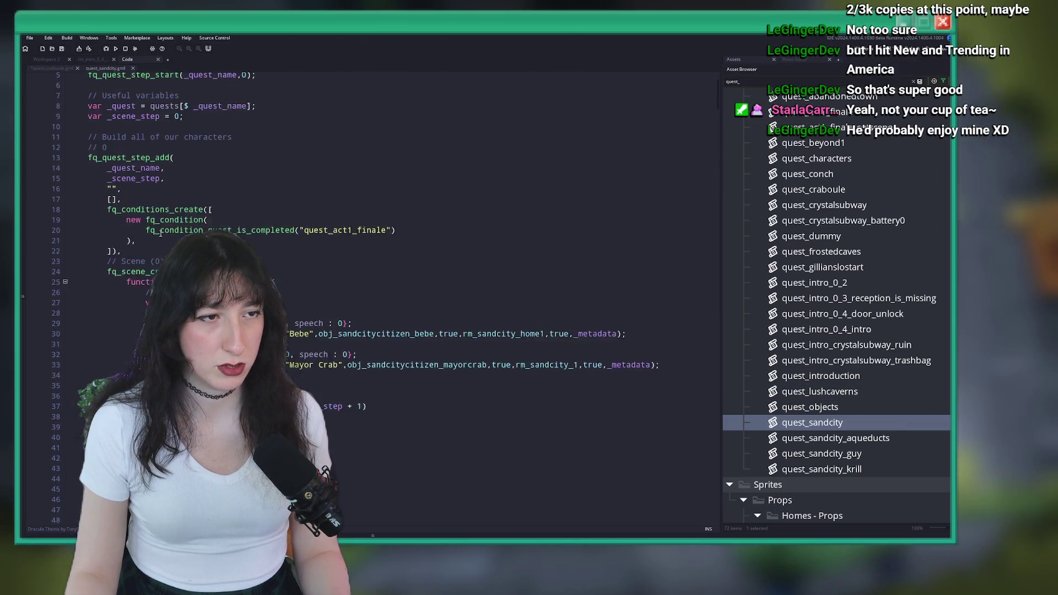
scroll(99, 148, up, 2)
click(101, 152)
click(83, 161)
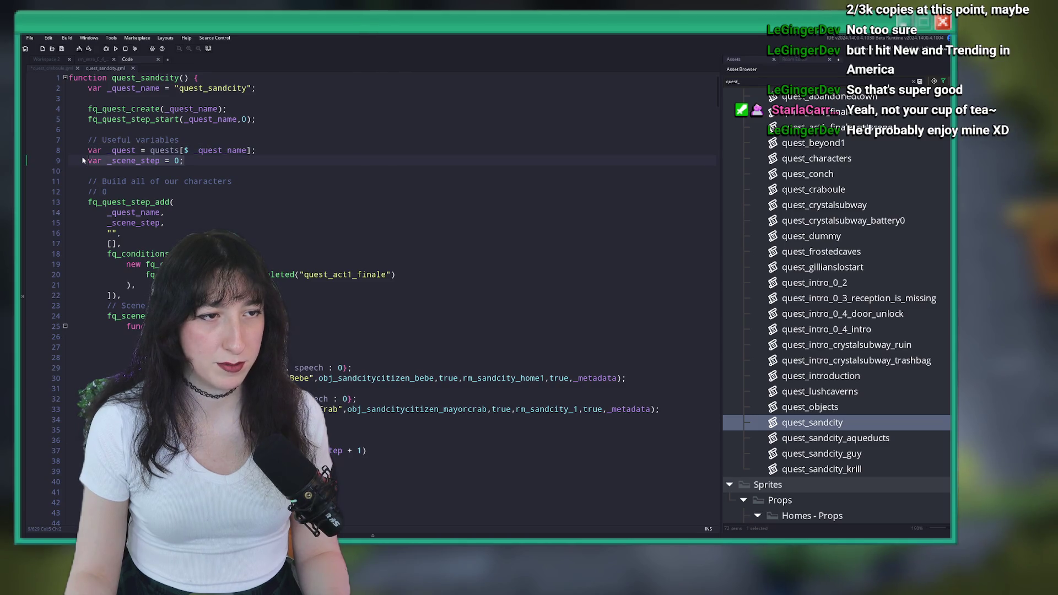
click(52, 67)
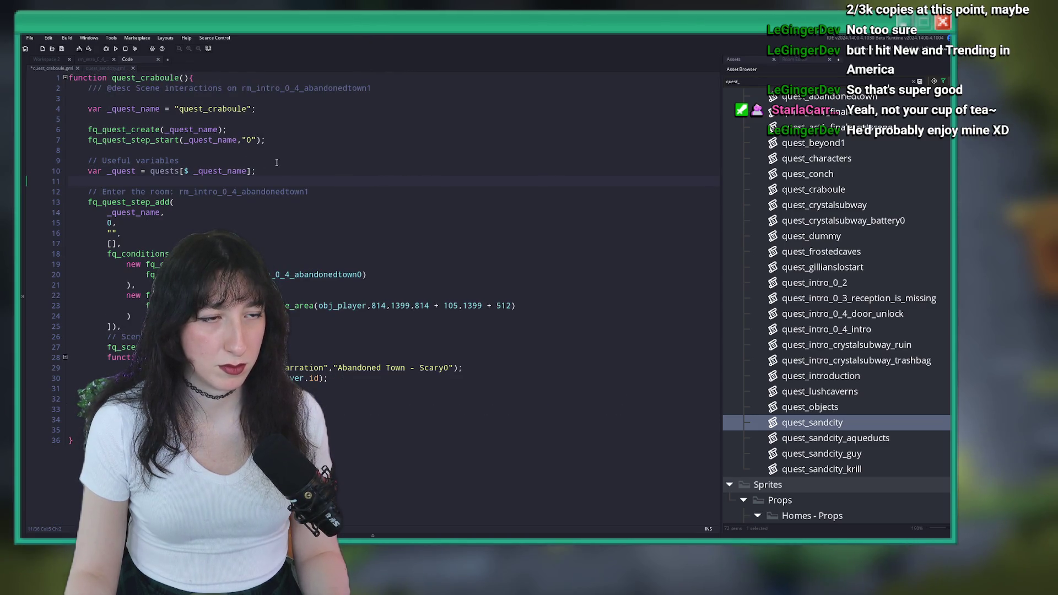
- Declare var _scene_step = 0; in quest_craboule and select sandcity's step name and id lines
text(var _scene_step = 0;)
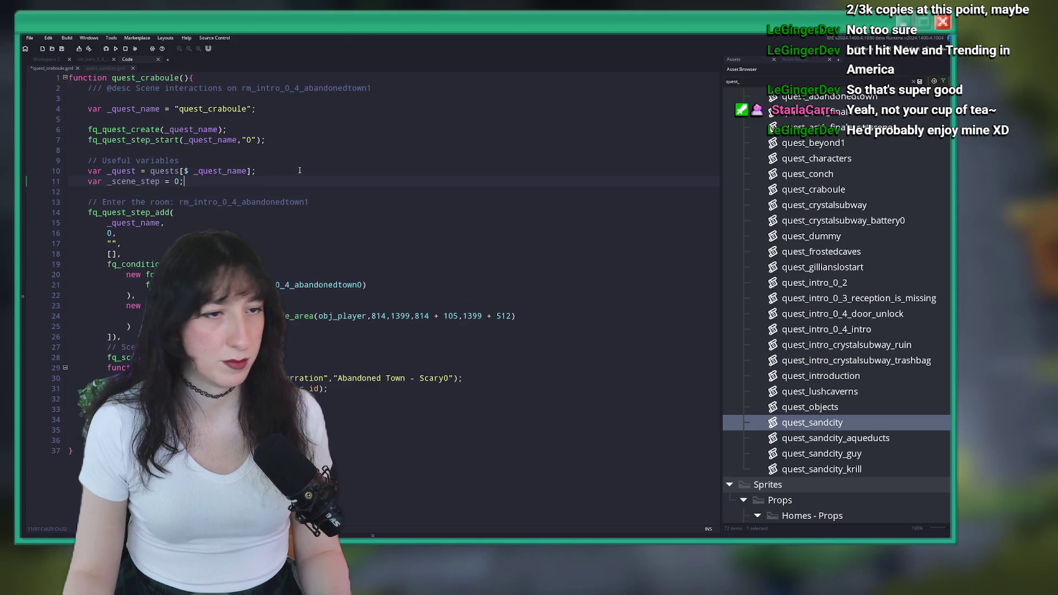
click(104, 68)
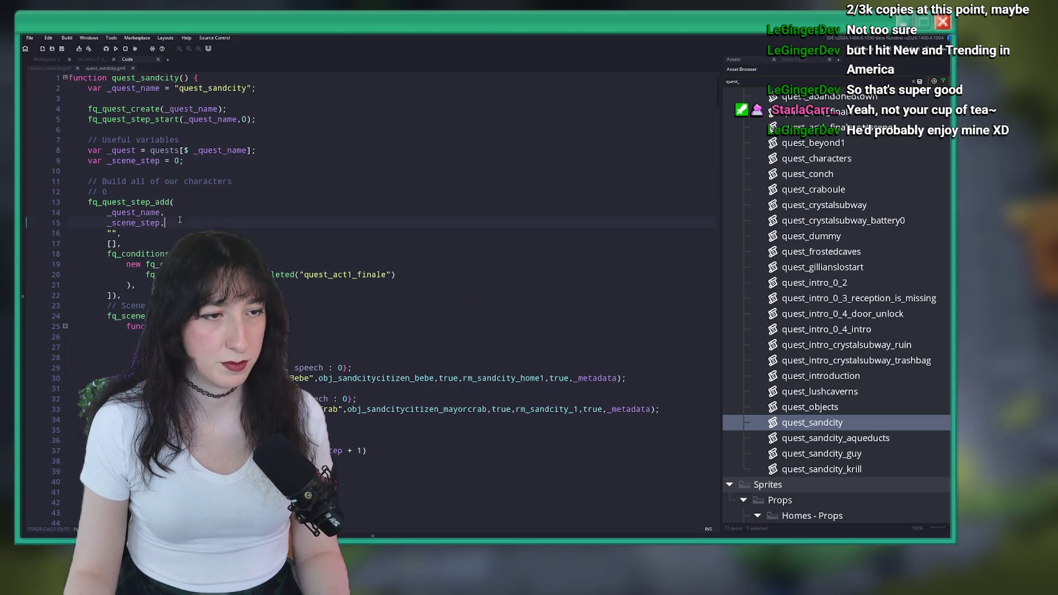
drag(166, 222, 93, 203)
key(ctrl+Tab)
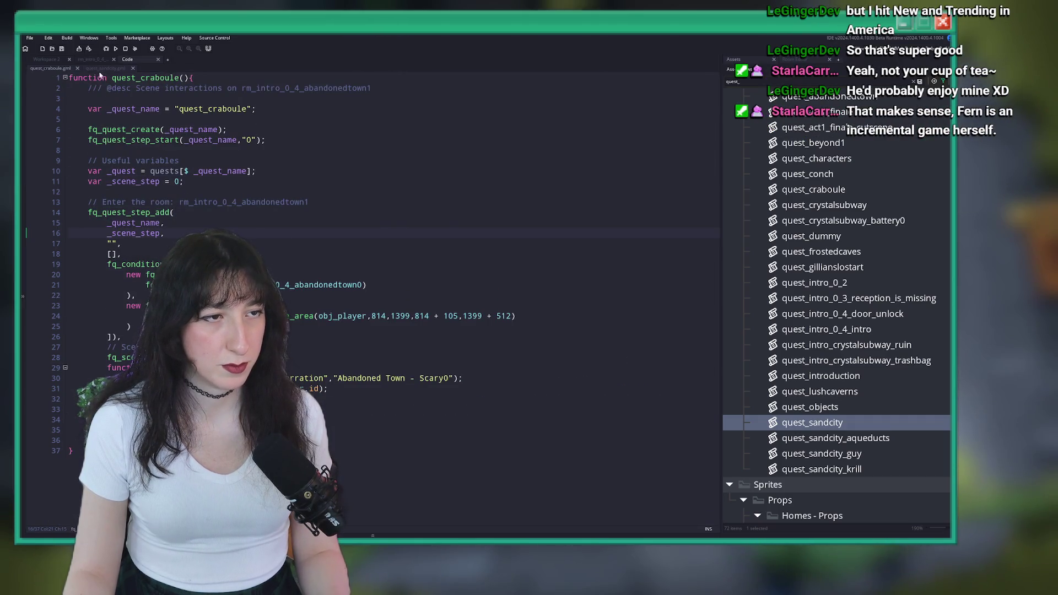
- Compare with the end of sandcity's first step and finish the _scene_step + 1 queue call
key(ctrl+Tab)
scroll(208, 225, down, 3)
click(91, 344)
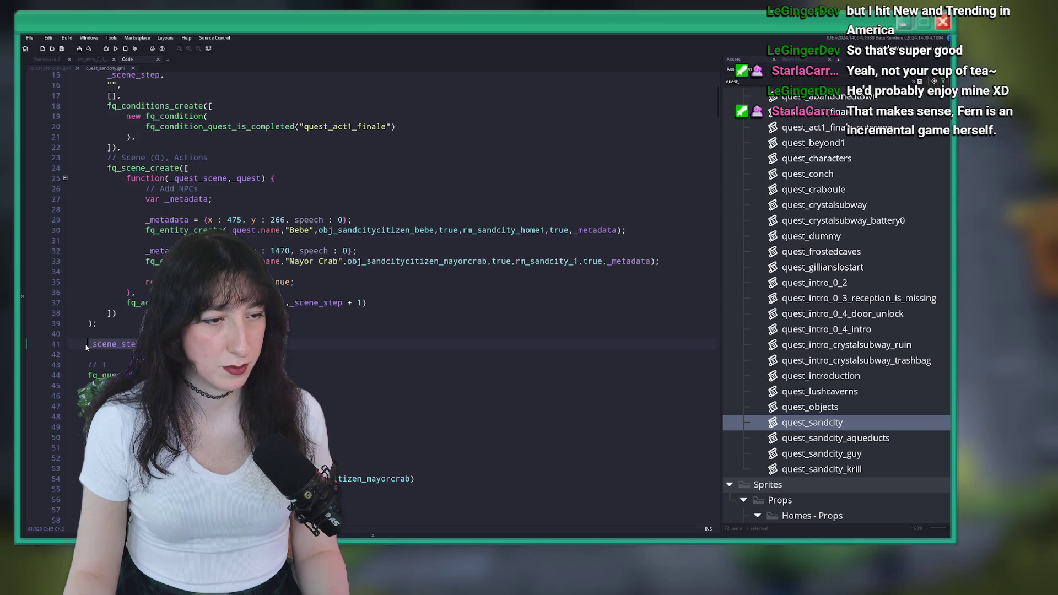
key(ctrl+Tab)
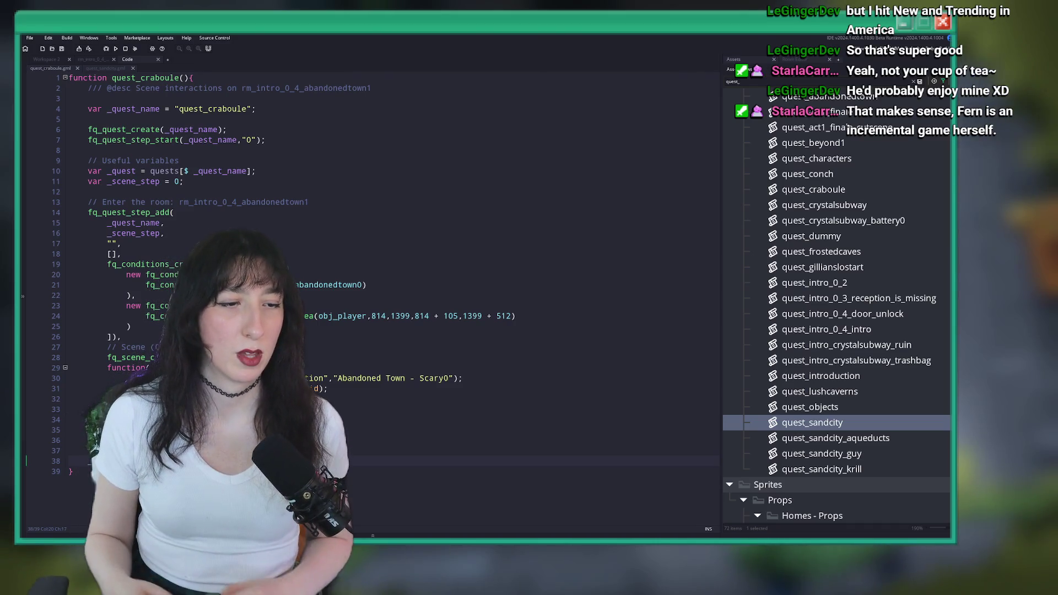
key(BackSpace)
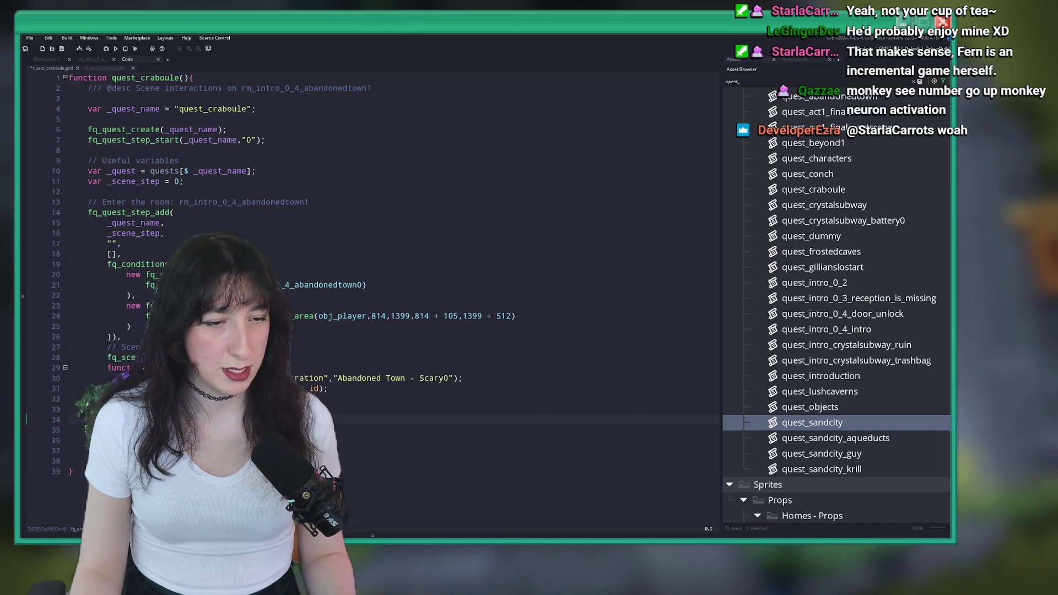
text(+ 1),)
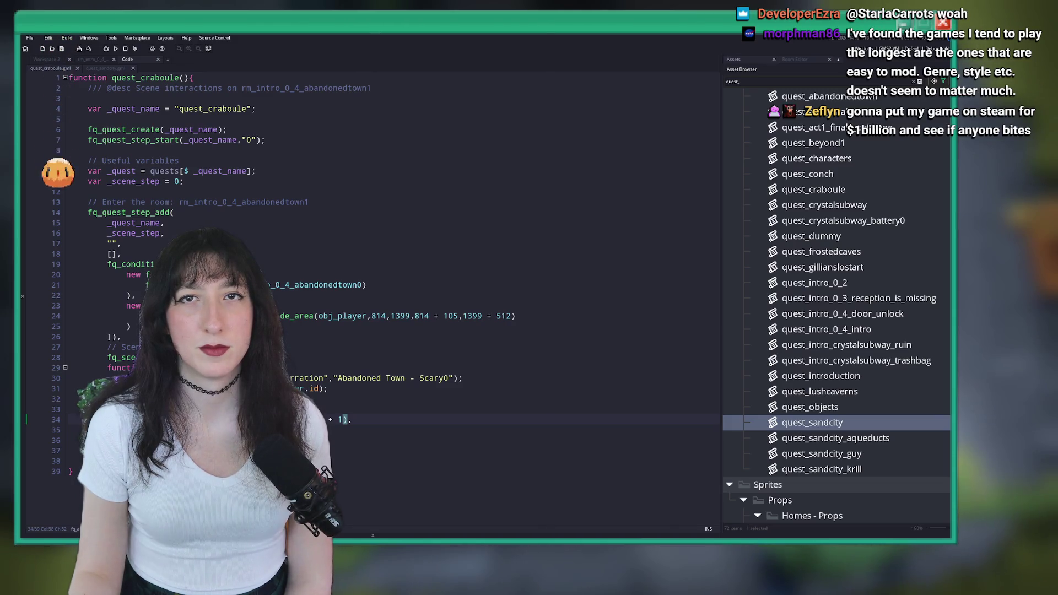
click(300, 307)
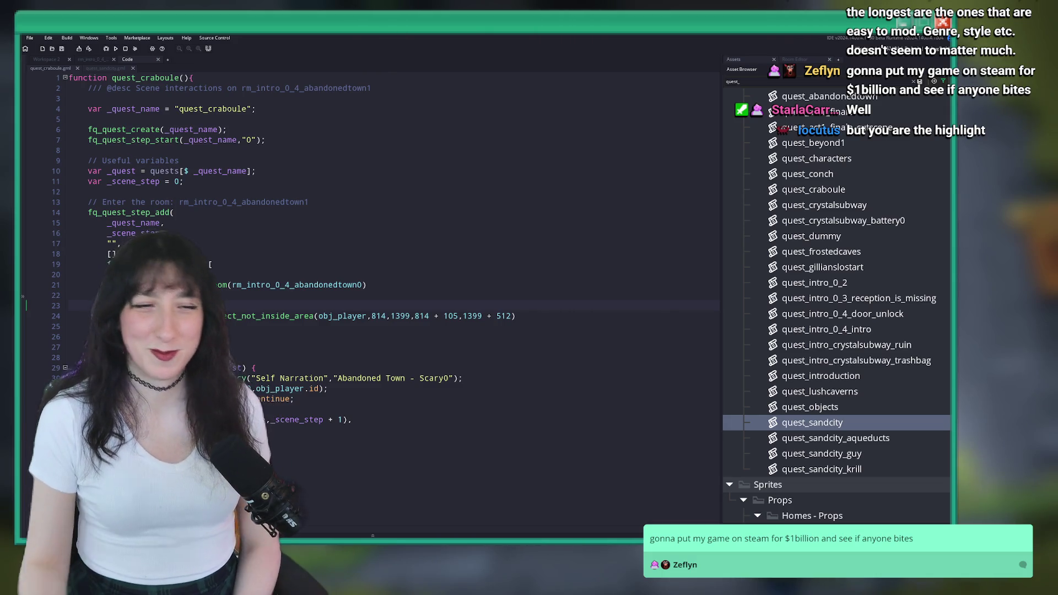
key(Up)
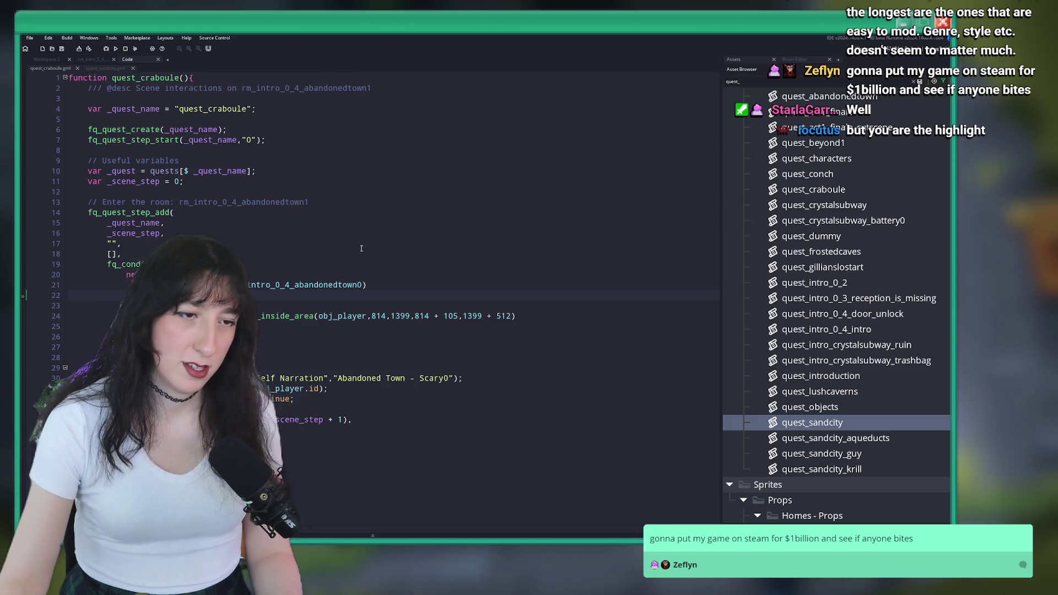
- Change the room check to abandonedtown1 and delete the player-area condition
click(363, 284)
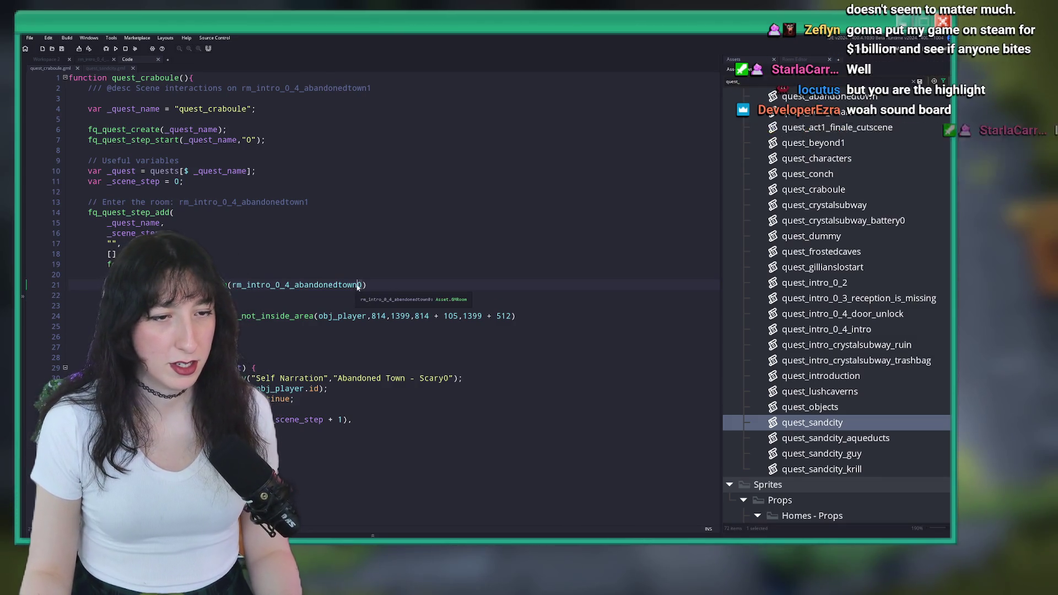
key(BackSpace)
text(1)
key(Escape)
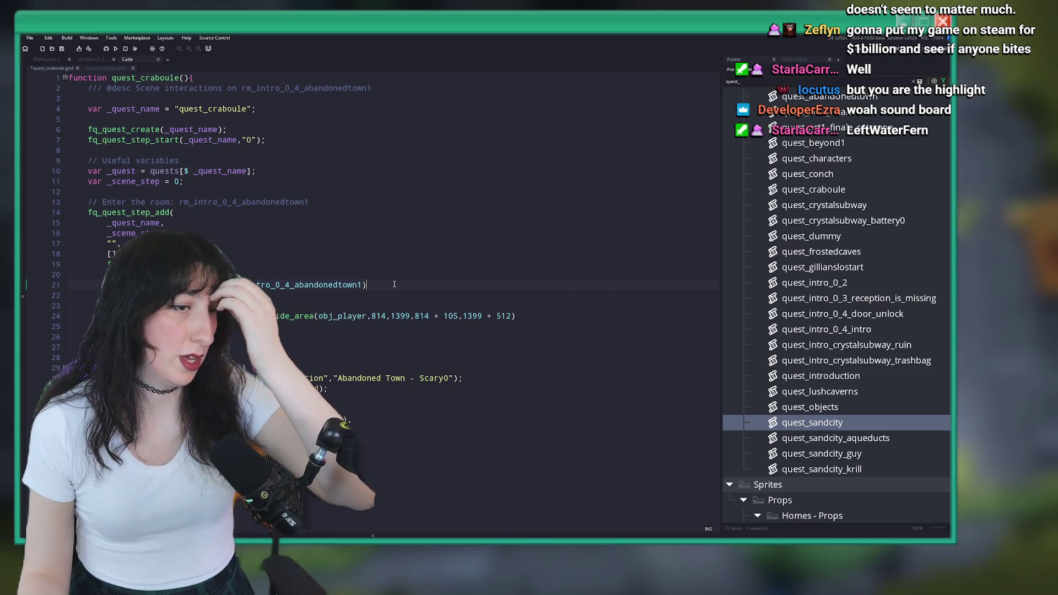
key(shift+Down)
key(shift+Down)
key(shift+Down)
key(shift+End)
key(Delete)
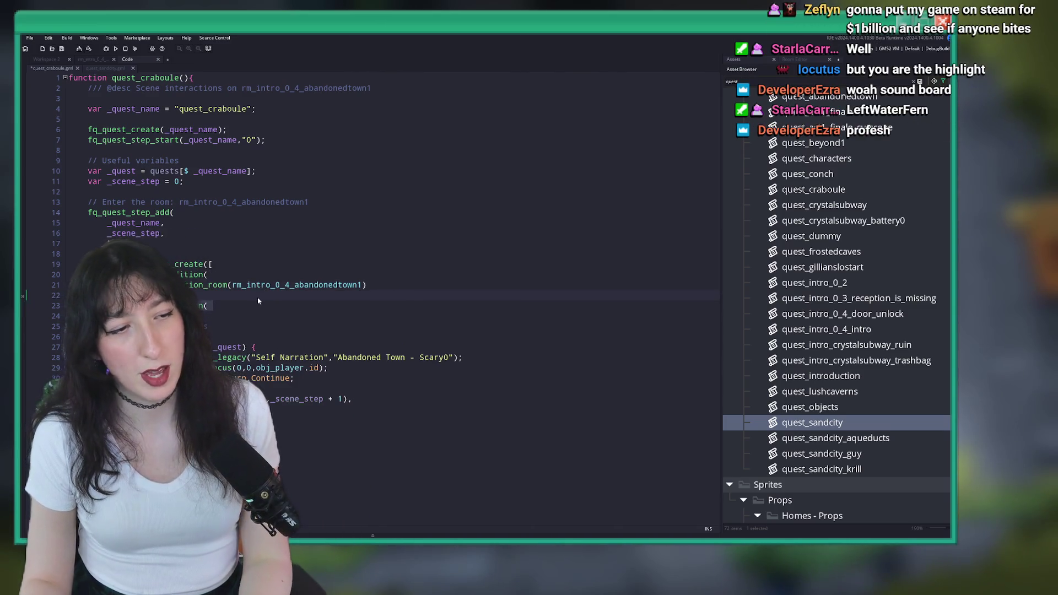
- Fill the step description with "Talk to Craboule" and save
double_click(112, 243)
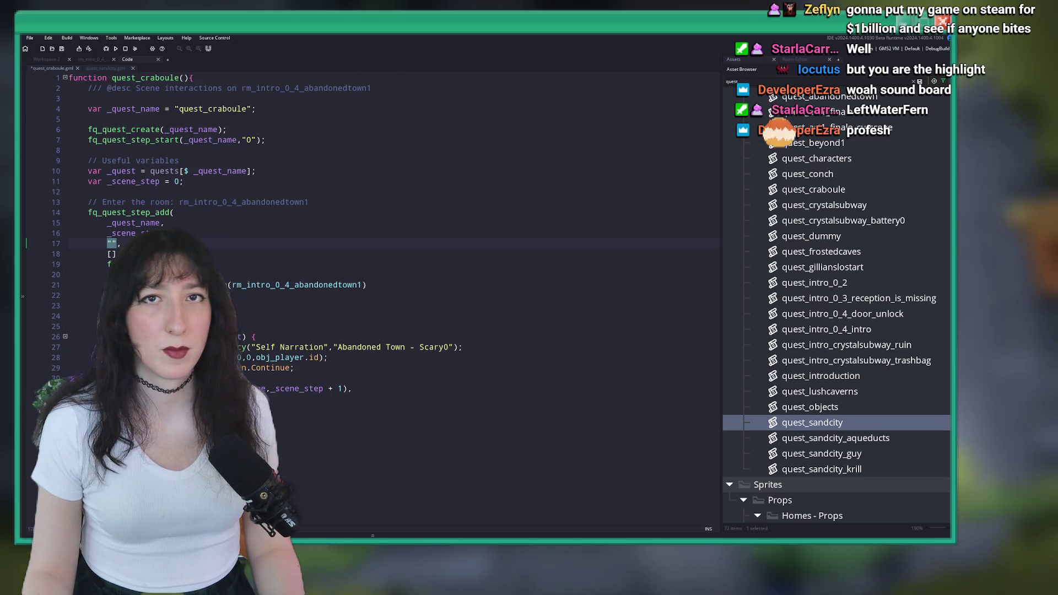
text("Talk)
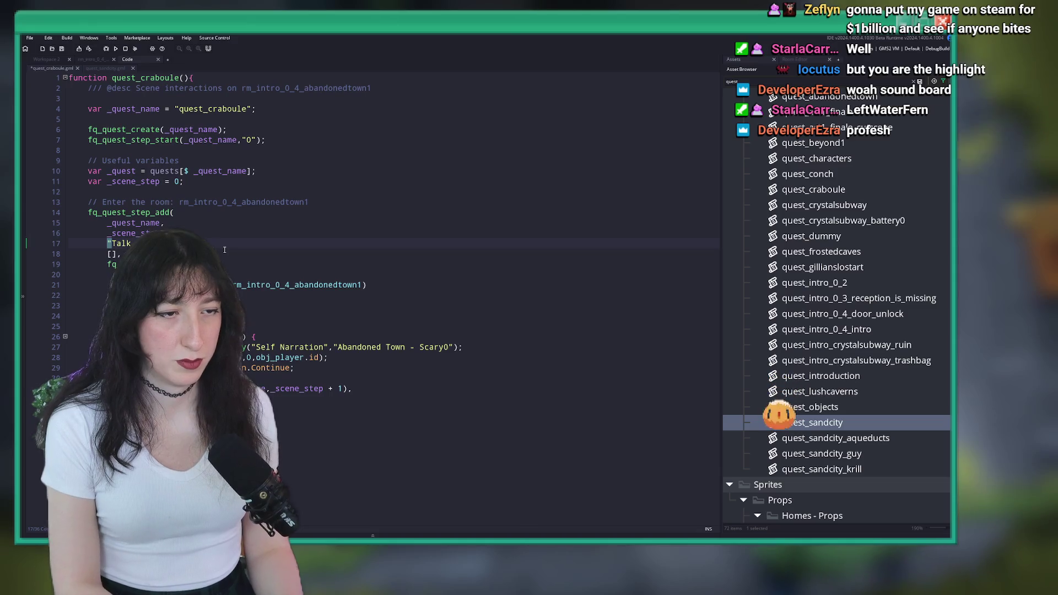
key(ctrl+s)
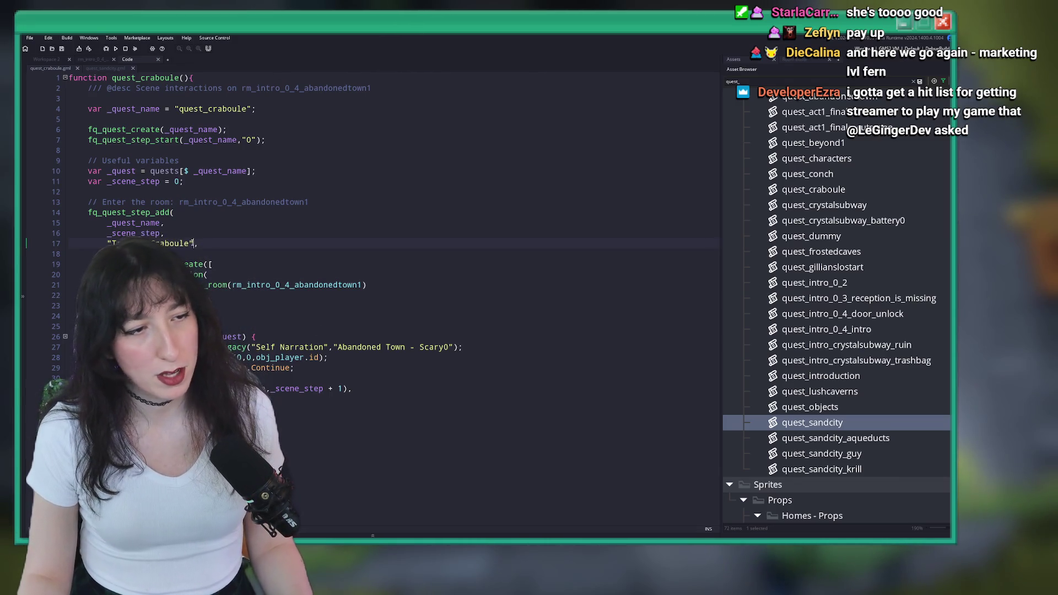
- Delete the text inside the step description quotes on line 17, leaving an empty string
click(111, 245)
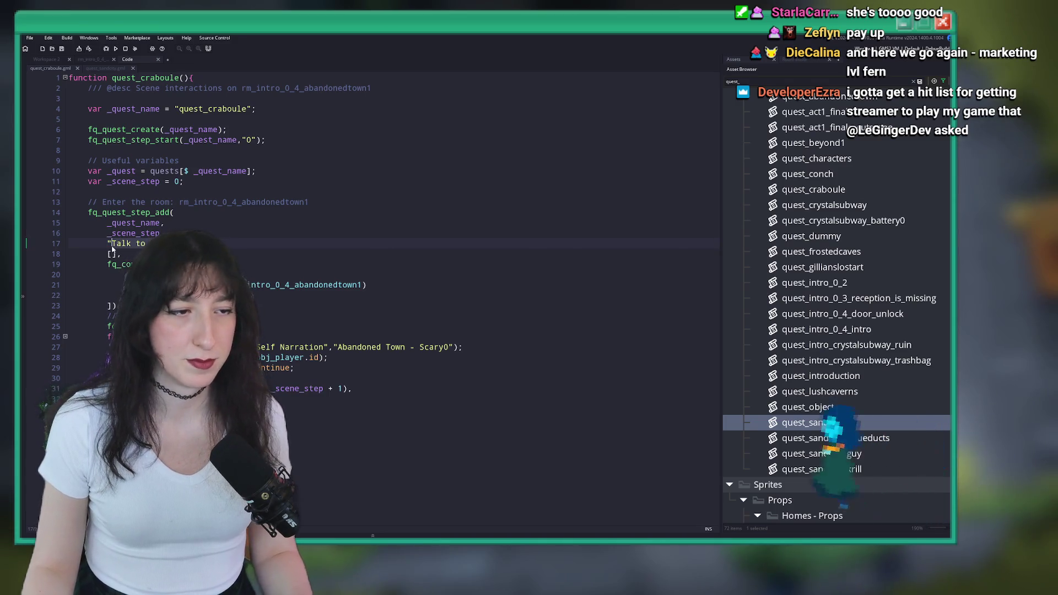
drag(112, 245, 182, 245)
key(Delete)
click(314, 384)
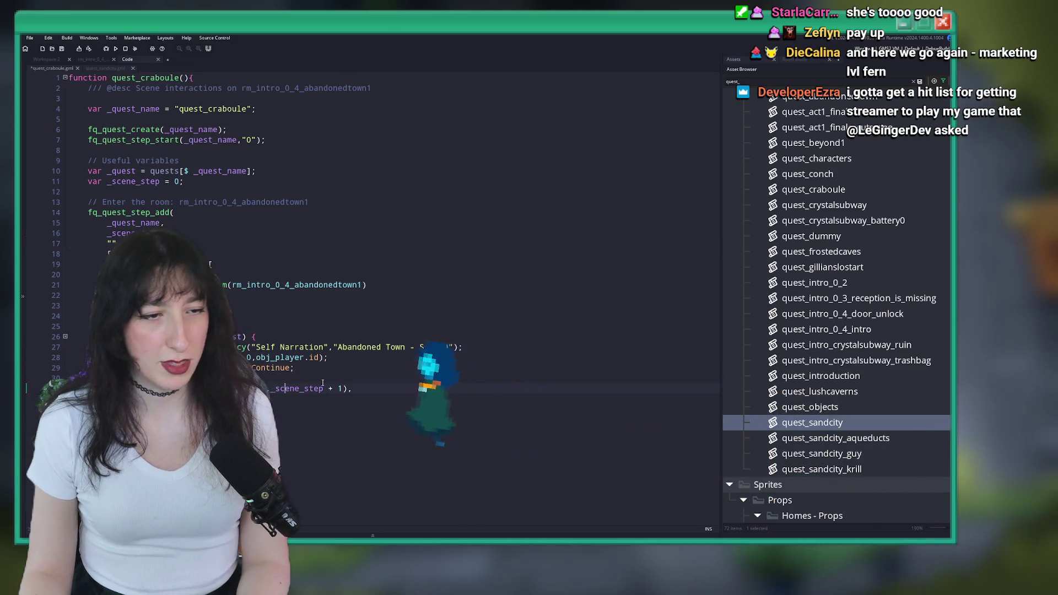
- Find quest_characters through asset search, copy its Shellsea spawn lines, and close it
click(581, 377)
click(665, 158)
key(ctrl+t)
text(basic)
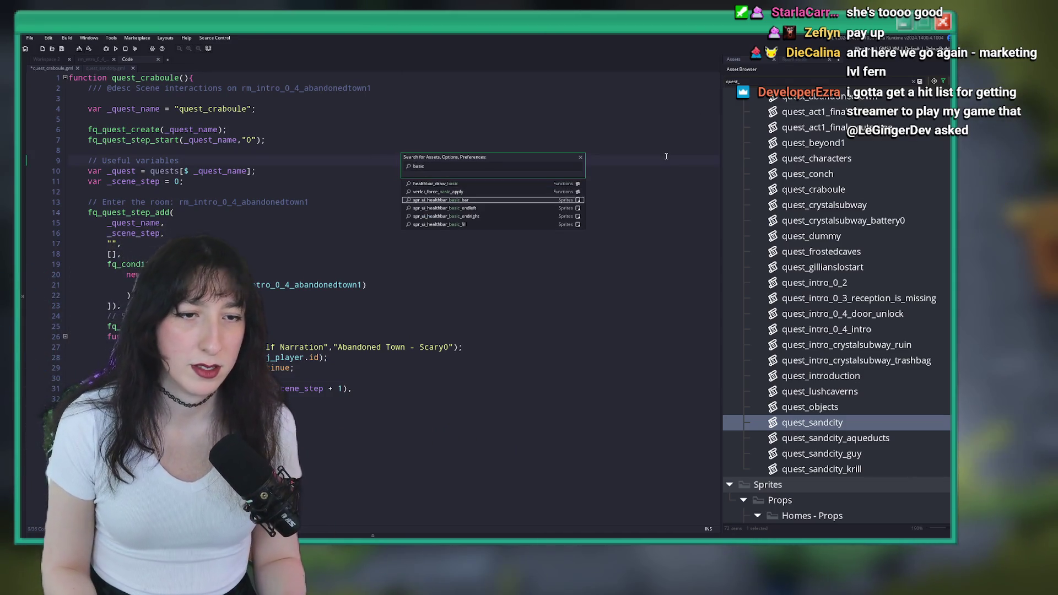
key(Escape)
key(ctrl+t)
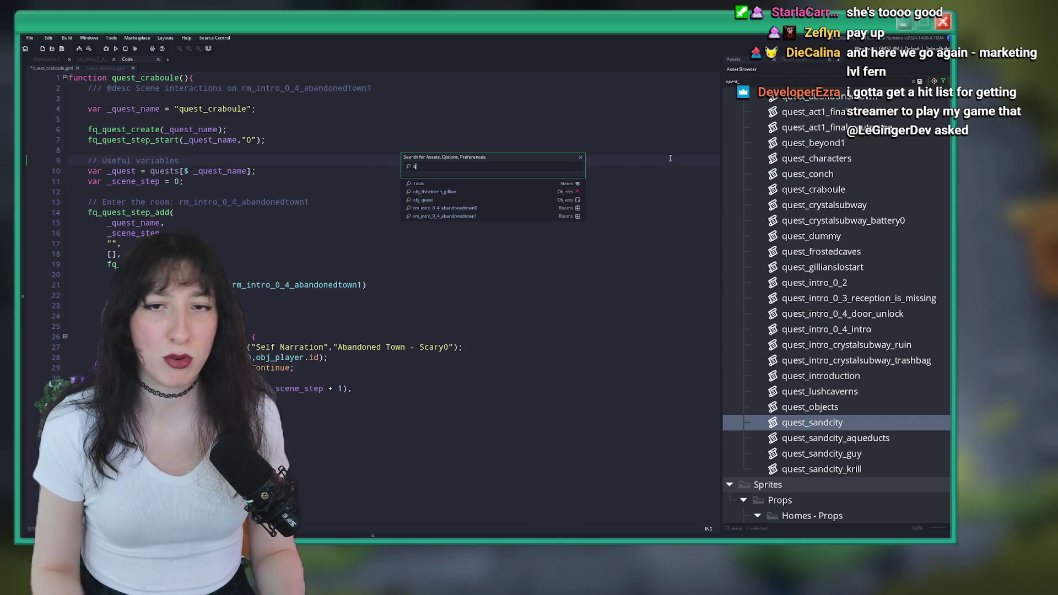
text(q)
key(Return)
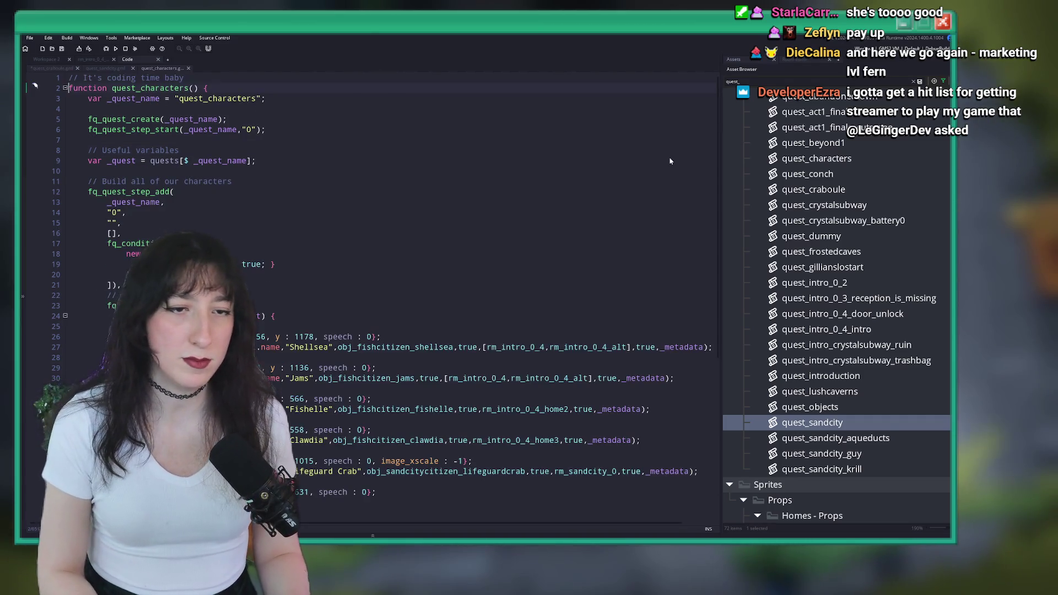
scroll(627, 295, down, 2)
key(End)
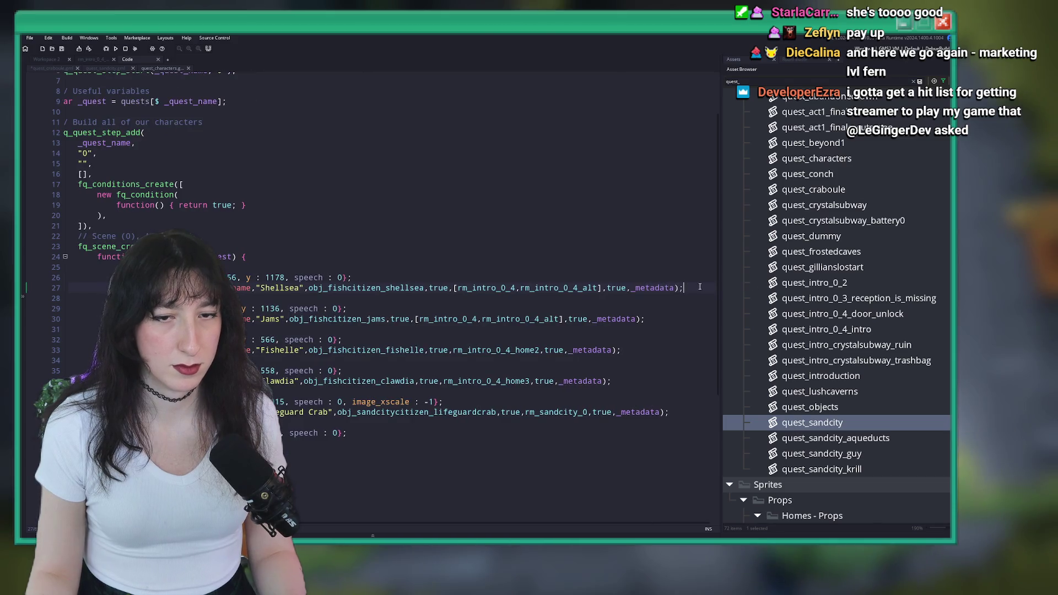
key(shift+Up)
key(shift+Up)
middle_click(162, 67)
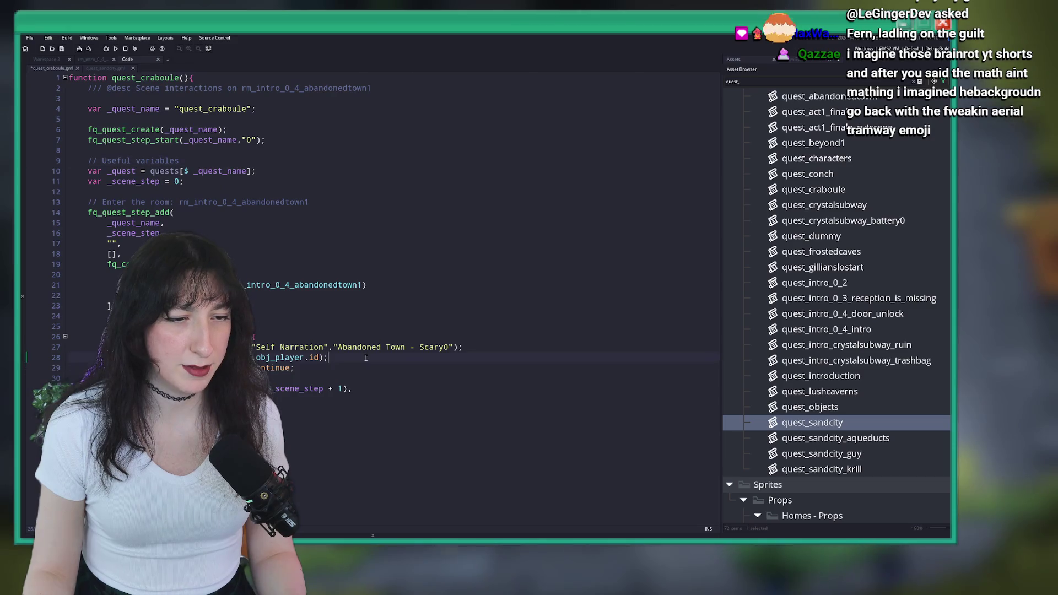
- Paste the Shellsea spawn code, unindent it, and change the object to obj_fishcitizen_craboule
key(ctrl+v)
key(Up)
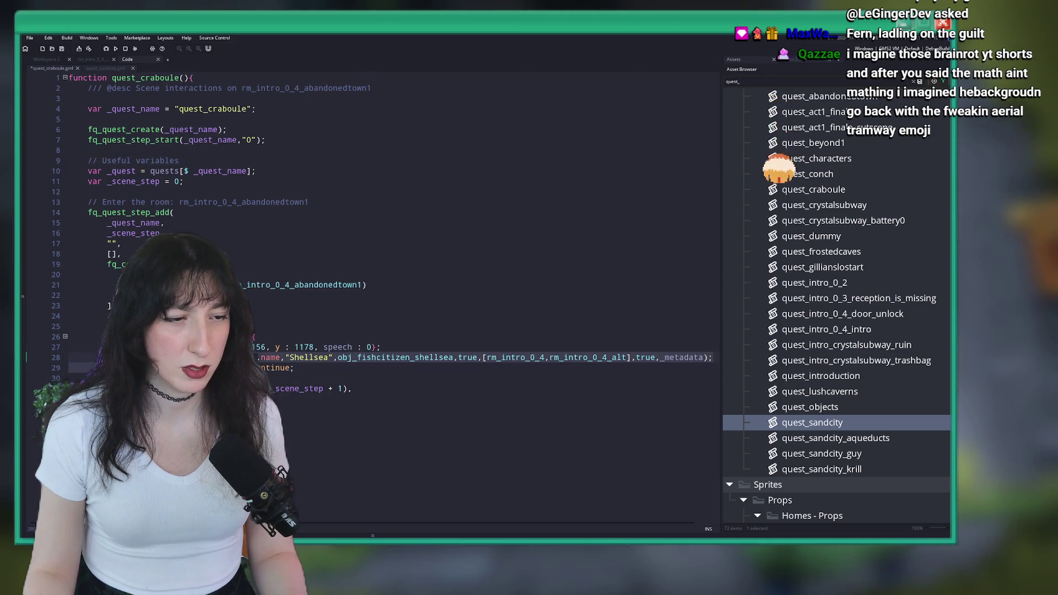
key(shift+Tab)
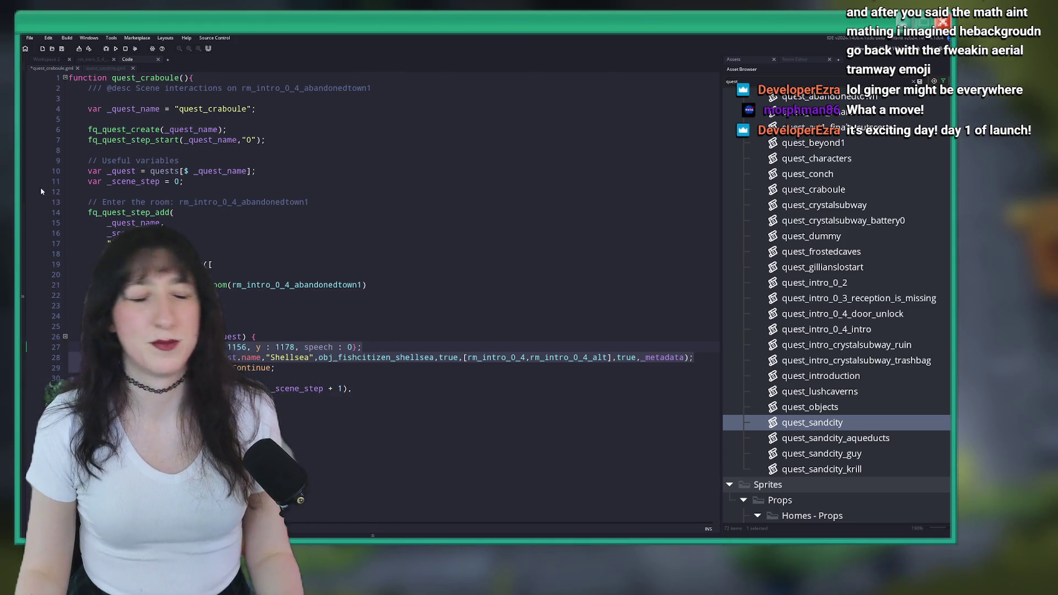
click(391, 358)
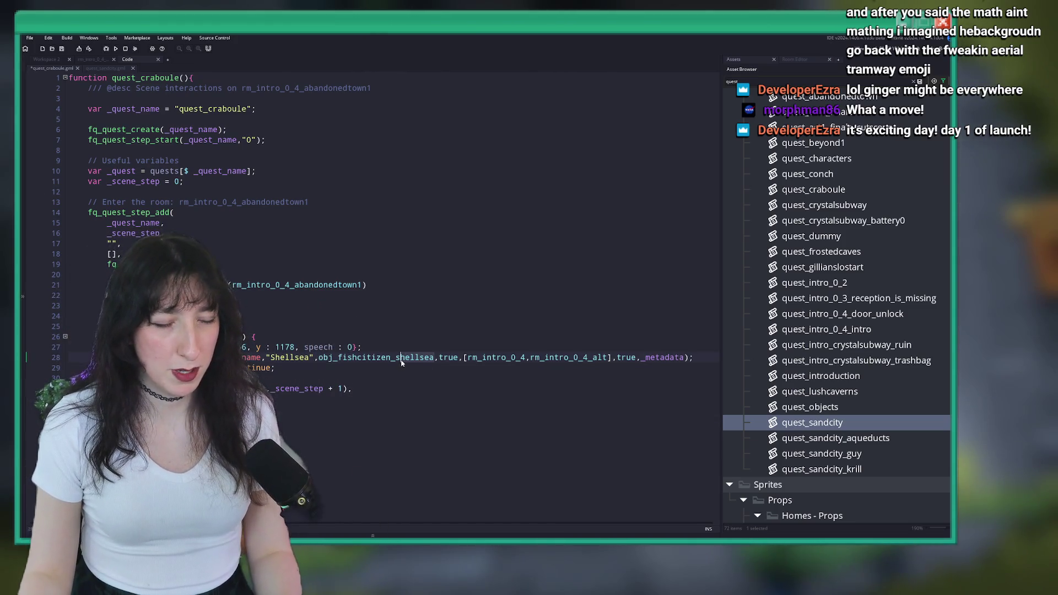
key(ctrl+Delete)
text(_craboule)
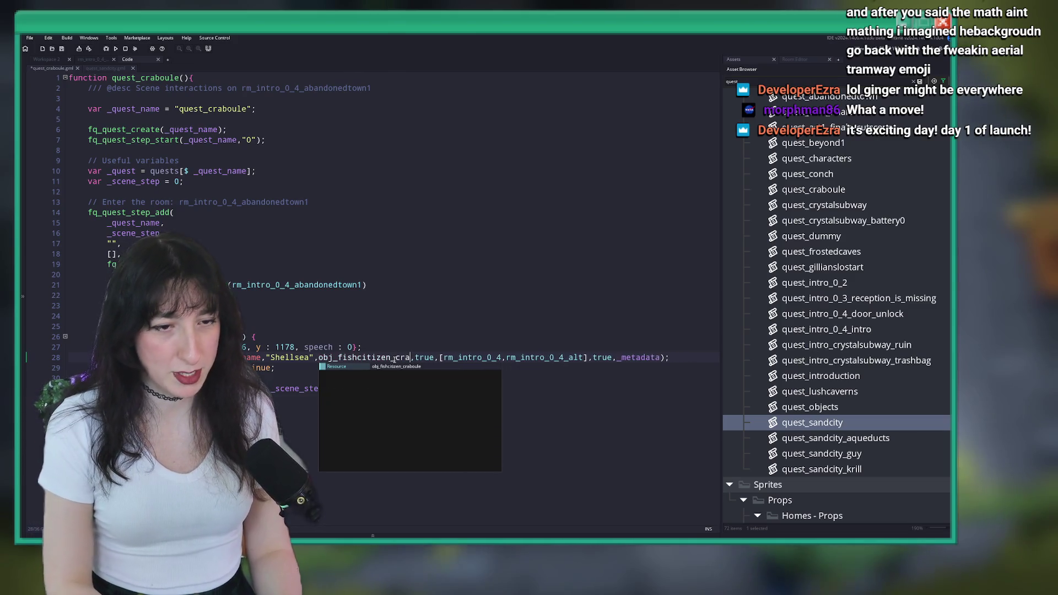
- Rename the spawned character's display name from "Shellsea" to "Craboule" and save
double_click(293, 357)
text(Craboule)
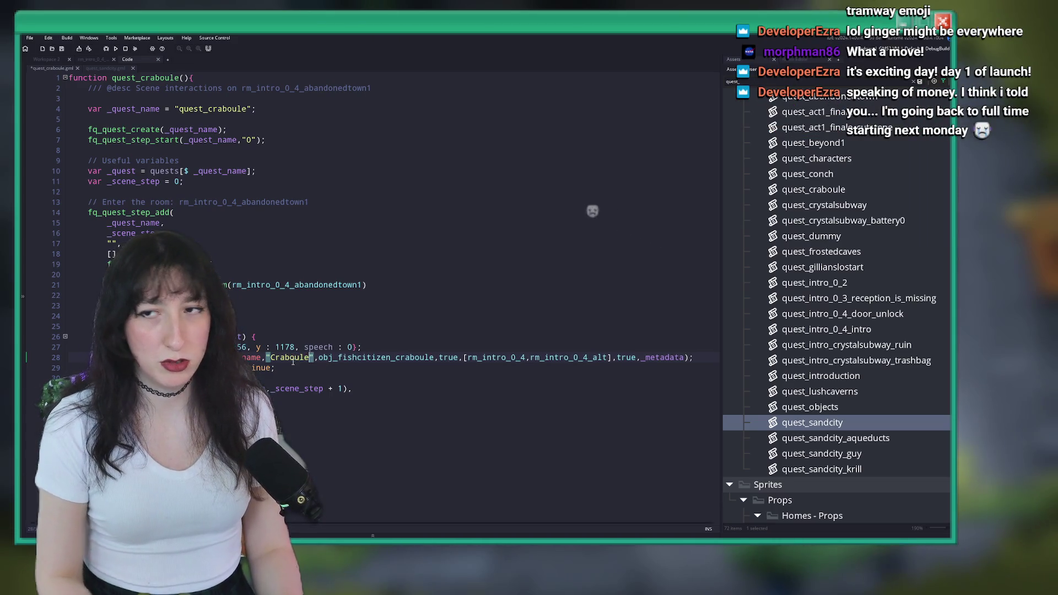
key(ctrl+s)
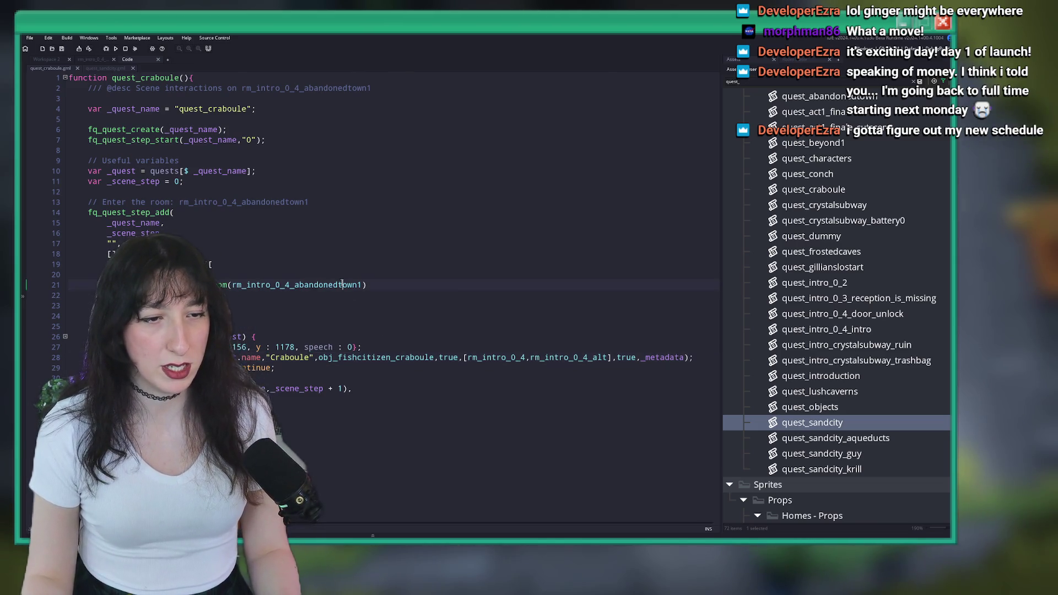
- Replace the spawn room list with rm_intro_0_4_abandonedtown1
click(469, 284)
click(490, 357)
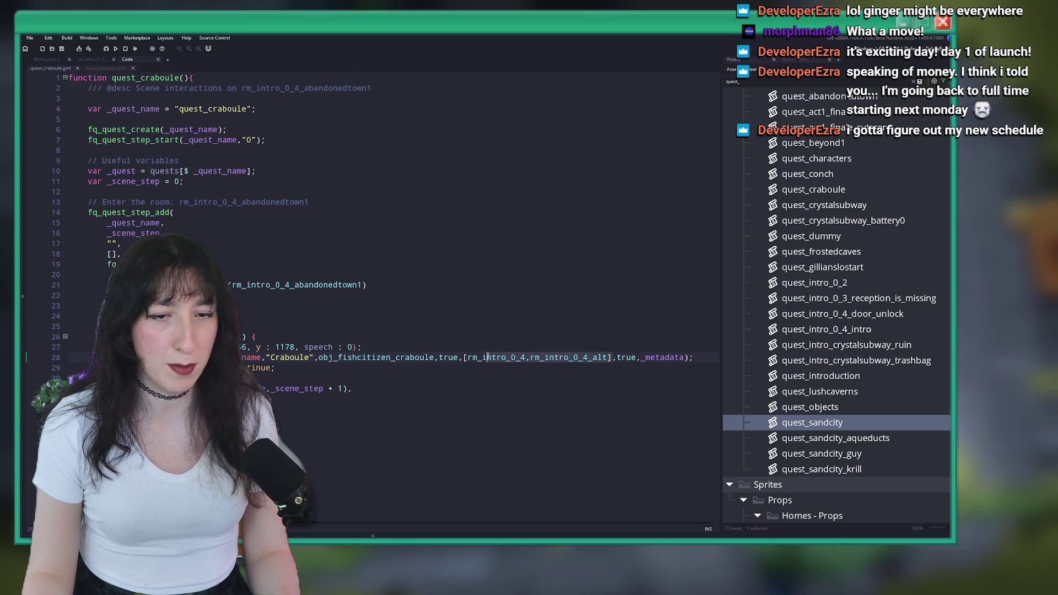
double_click(464, 357)
text(rm_intro_0_4_abandonedtown1)
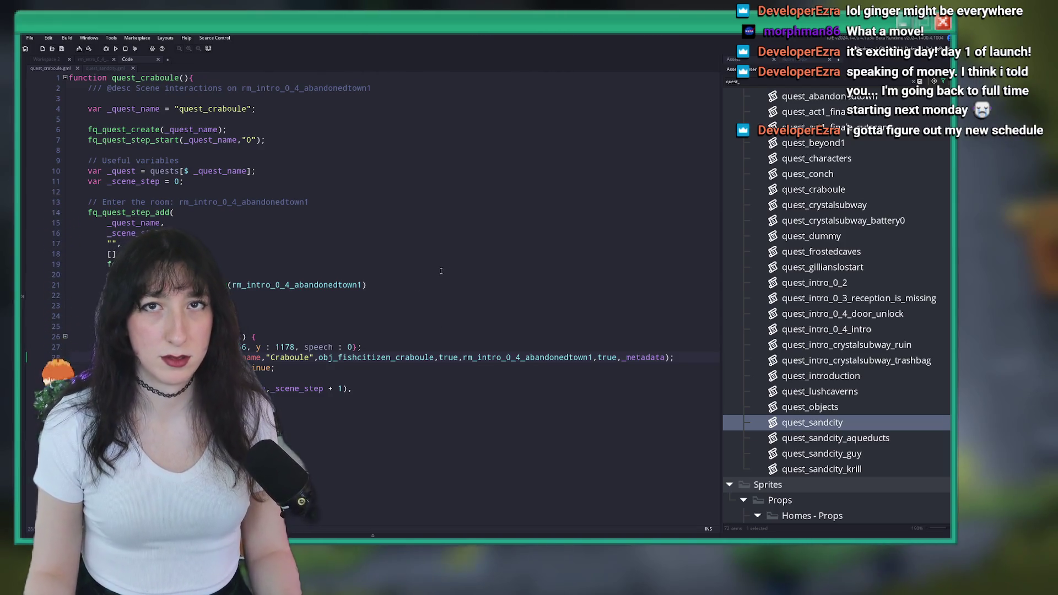
click(353, 336)
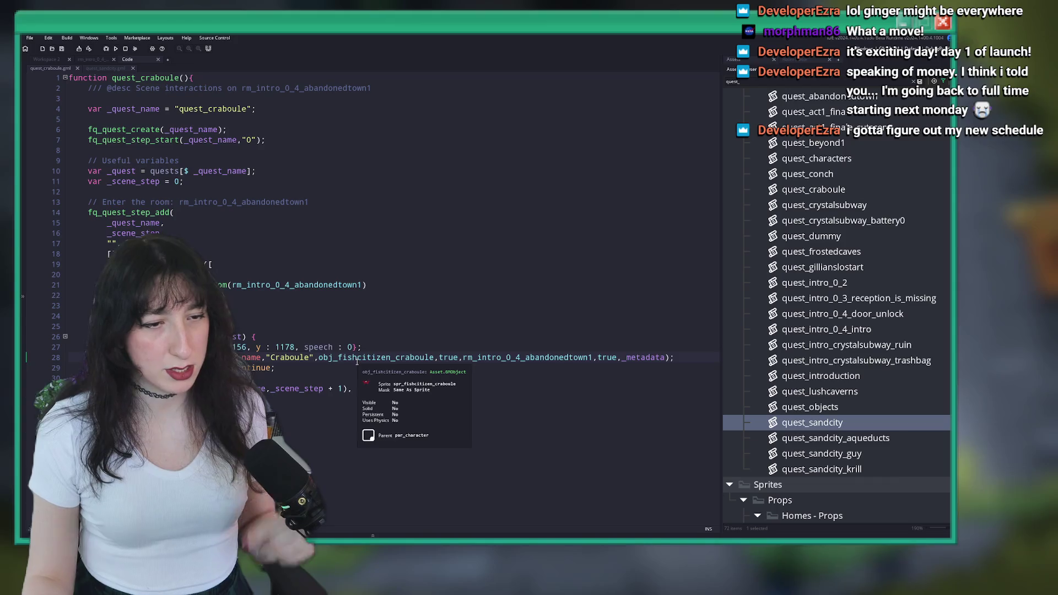
click(102, 60)
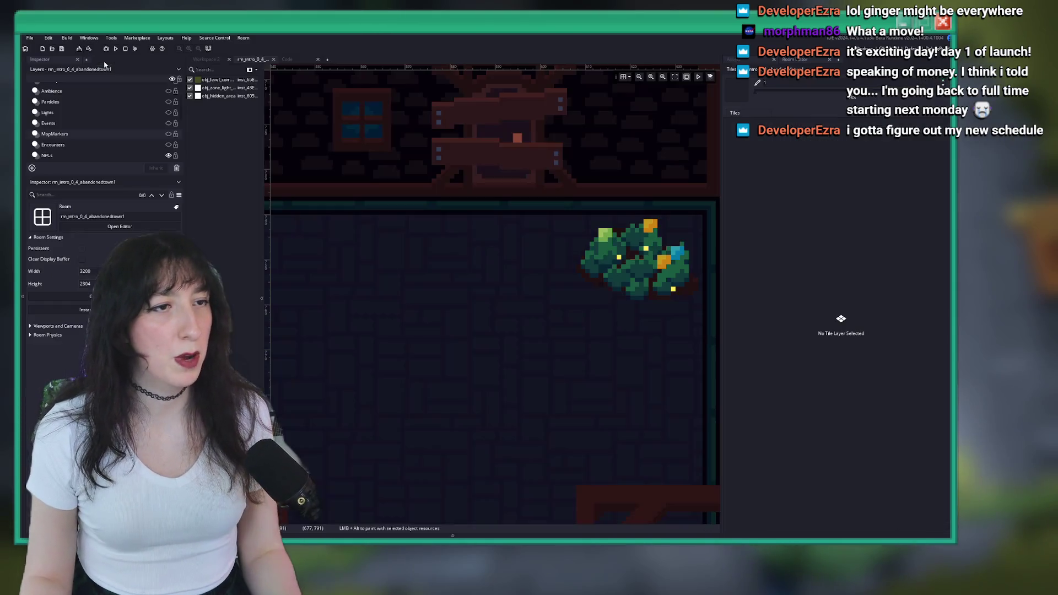
- Search the room's asset list for the Craboule character object and select it
scroll(434, 182, down, 2)
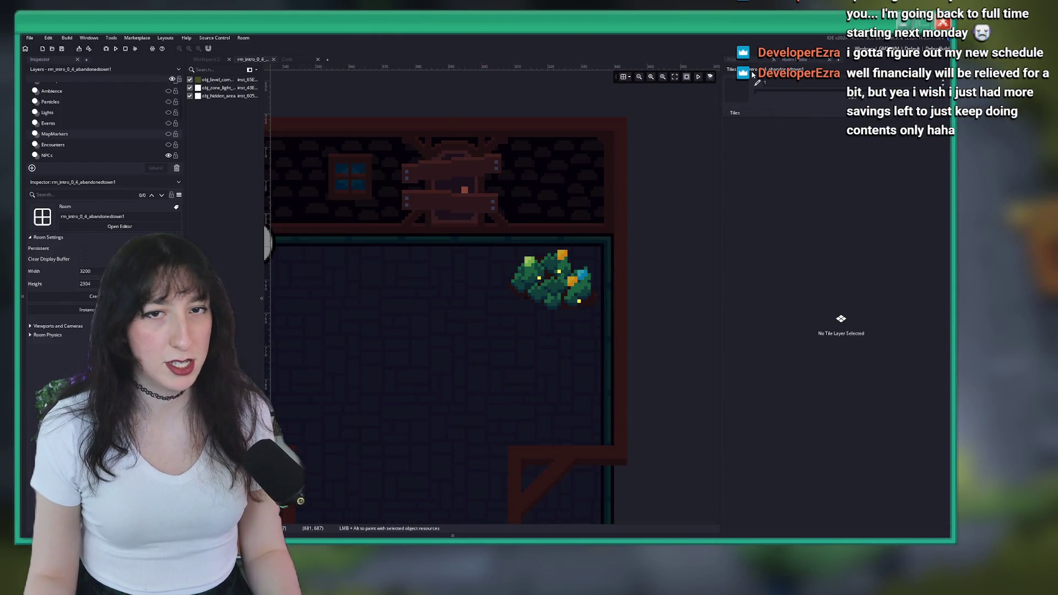
click(752, 74)
key(BackSpace)
key(BackSpace)
key(BackSpace)
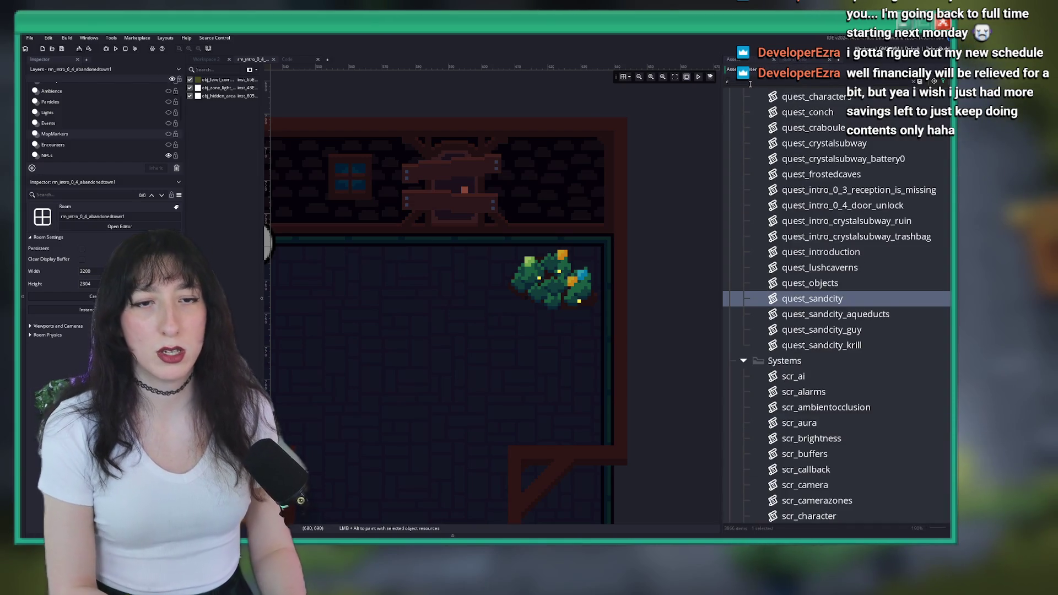
text(rabuo)
key(BackSpace)
key(BackSpace)
text(ou)
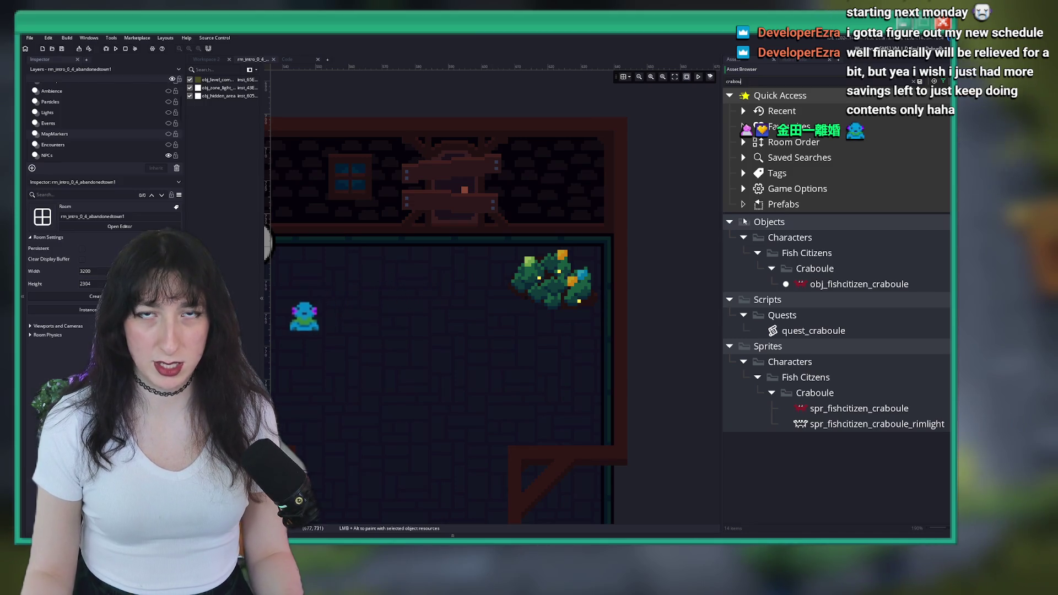
click(849, 284)
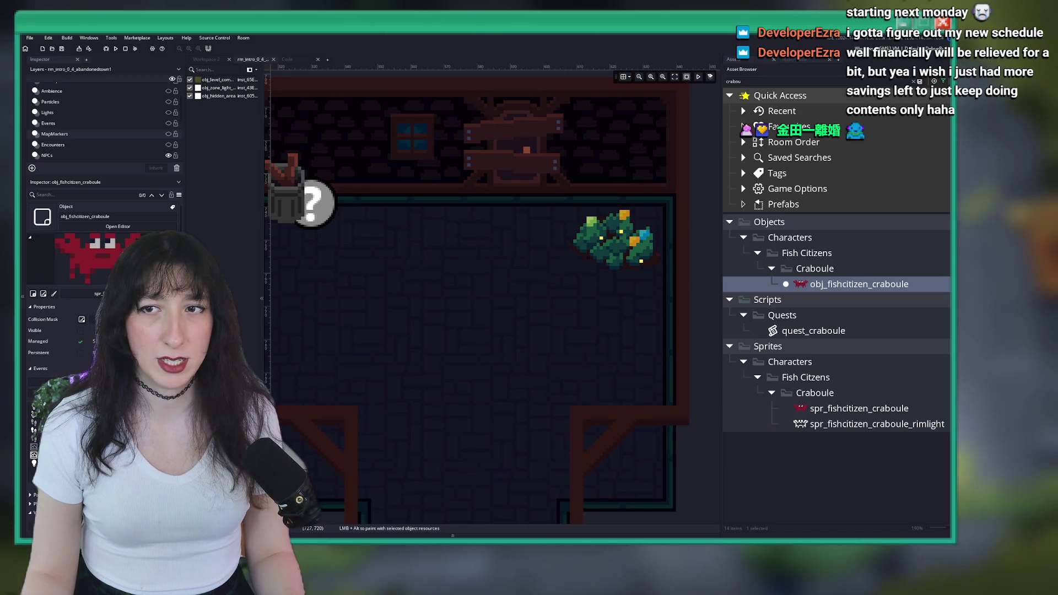
- Place the Craboule crab sprite on the Props layer near the top-right bush
scroll(540, 238, down, 2)
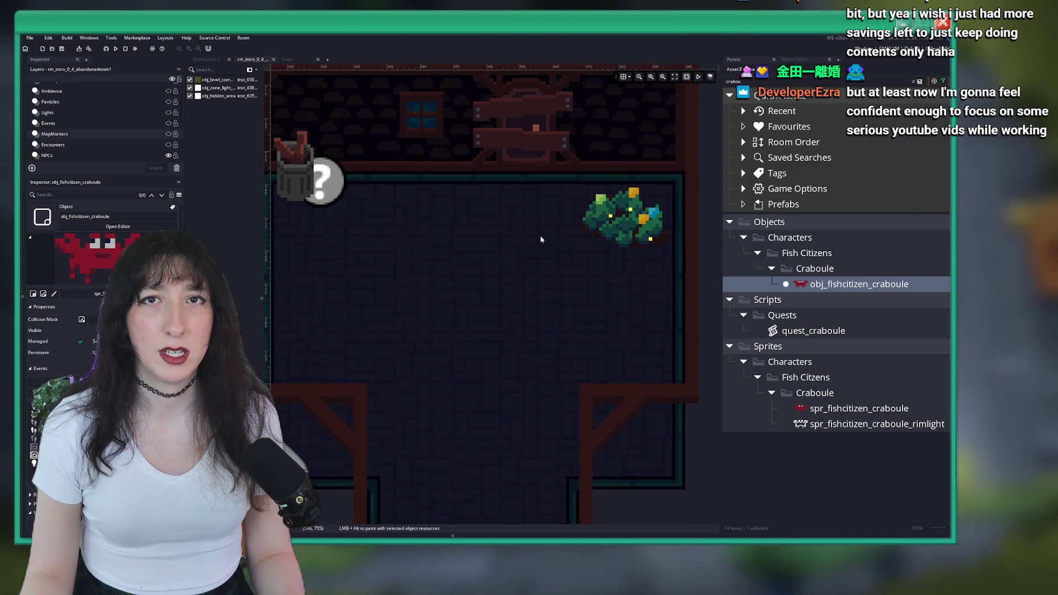
scroll(541, 239, up, 4)
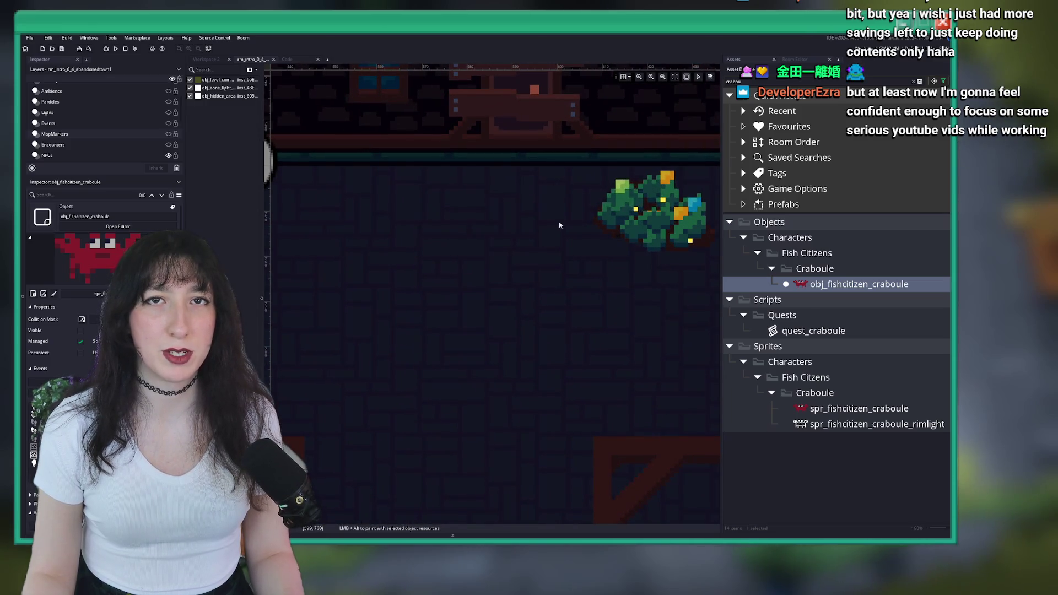
scroll(123, 149, down, 3)
scroll(105, 139, down, 3)
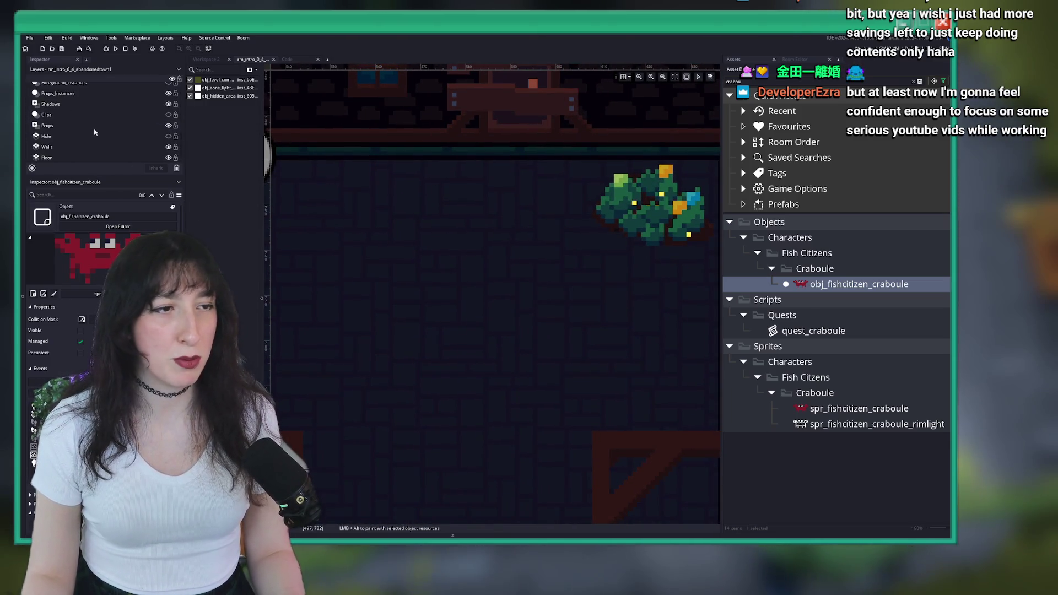
click(92, 125)
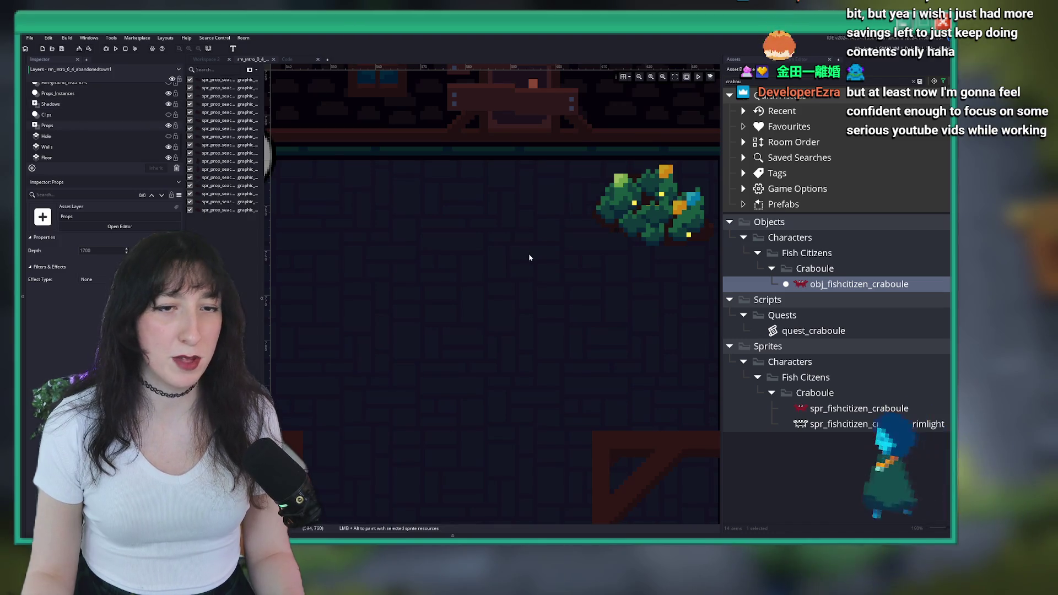
scroll(502, 255, down, 2)
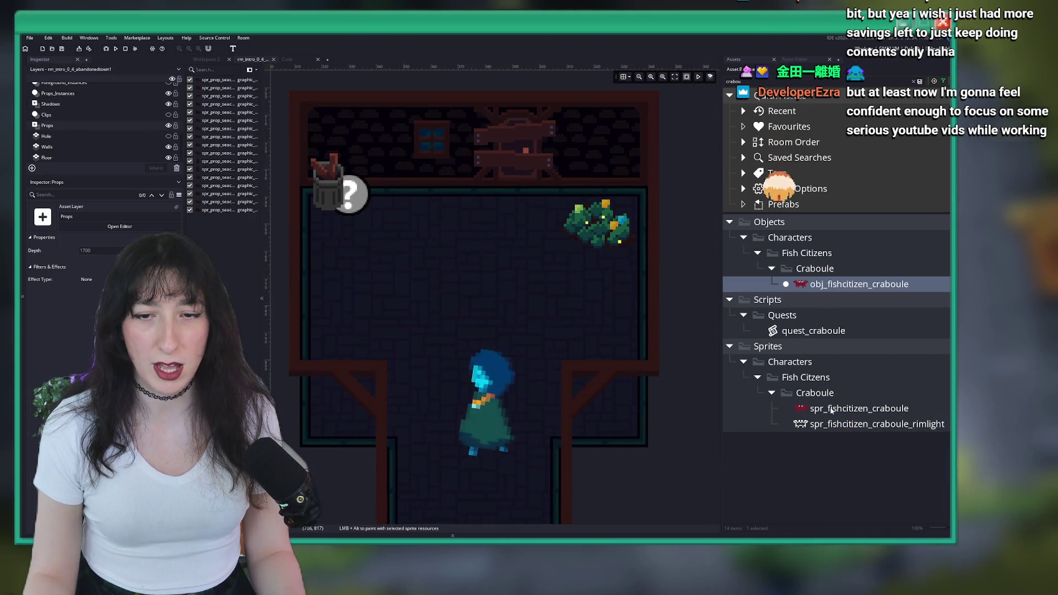
mouse_move(858, 408)
mouse_down()
mouse_move(539, 285)
mouse_move(537, 251)
mouse_move(574, 247)
mouse_move(398, 220)
mouse_move(348, 247)
mouse_move(603, 292)
mouse_move(536, 242)
mouse_move(529, 220)
mouse_up()
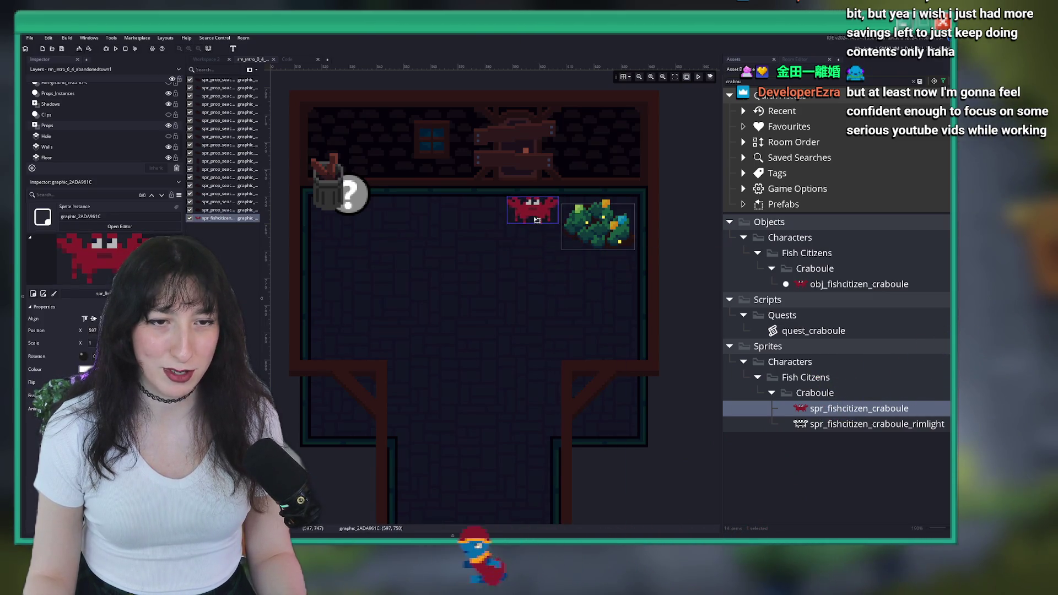
- Nudge the crab sprite and select it to read its room position
scroll(527, 286, down, 5)
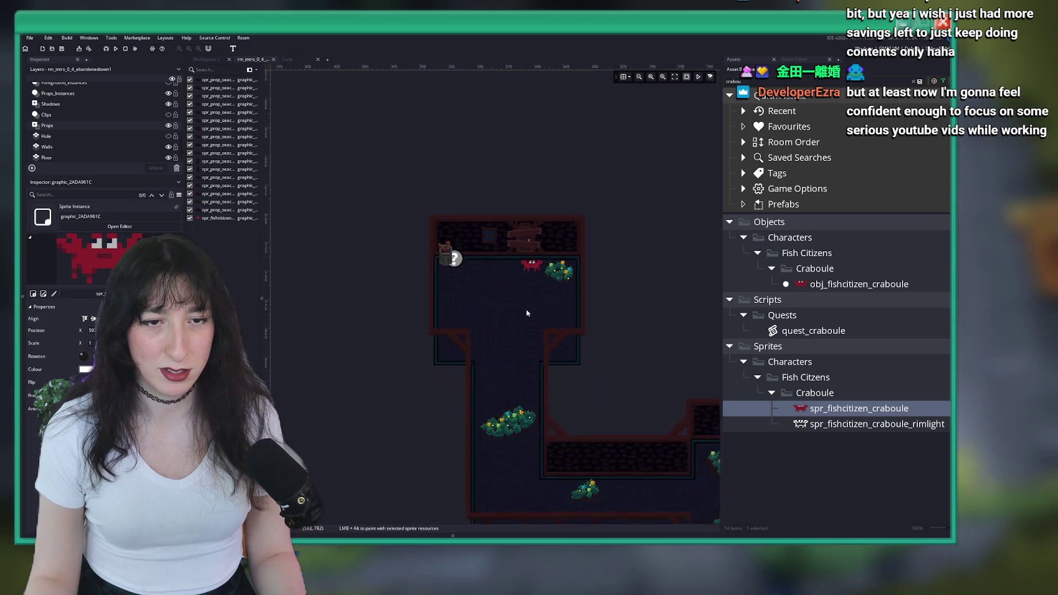
scroll(564, 291, up, 5)
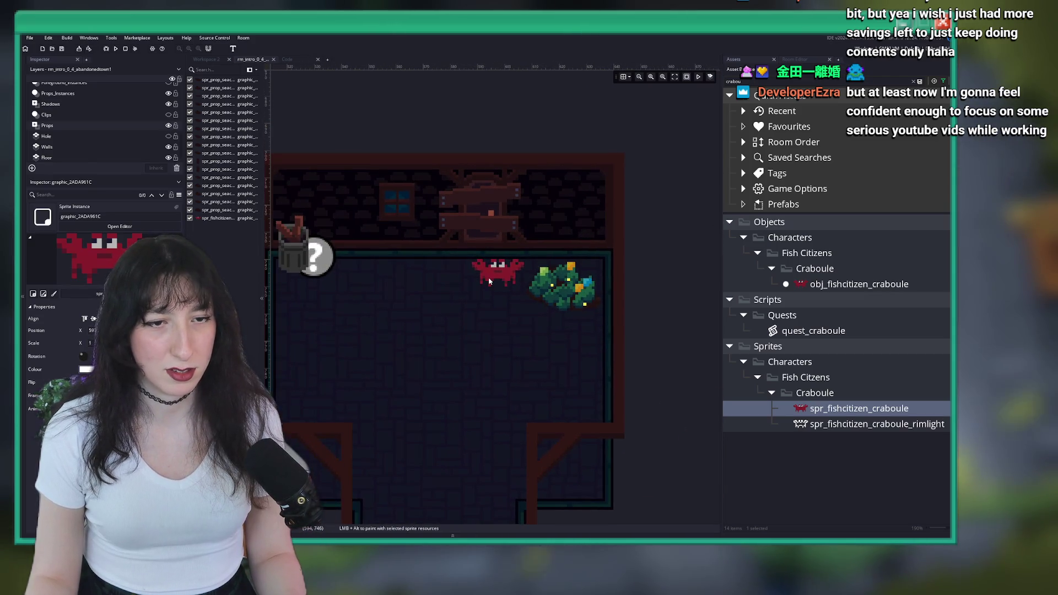
drag(532, 252, 529, 241)
click(541, 256)
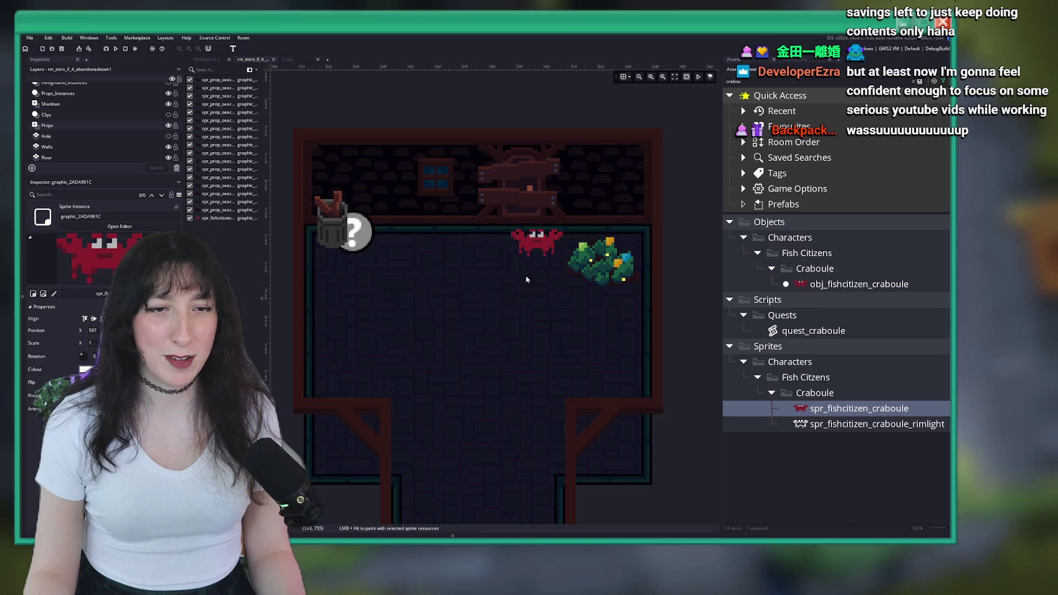
click(546, 253)
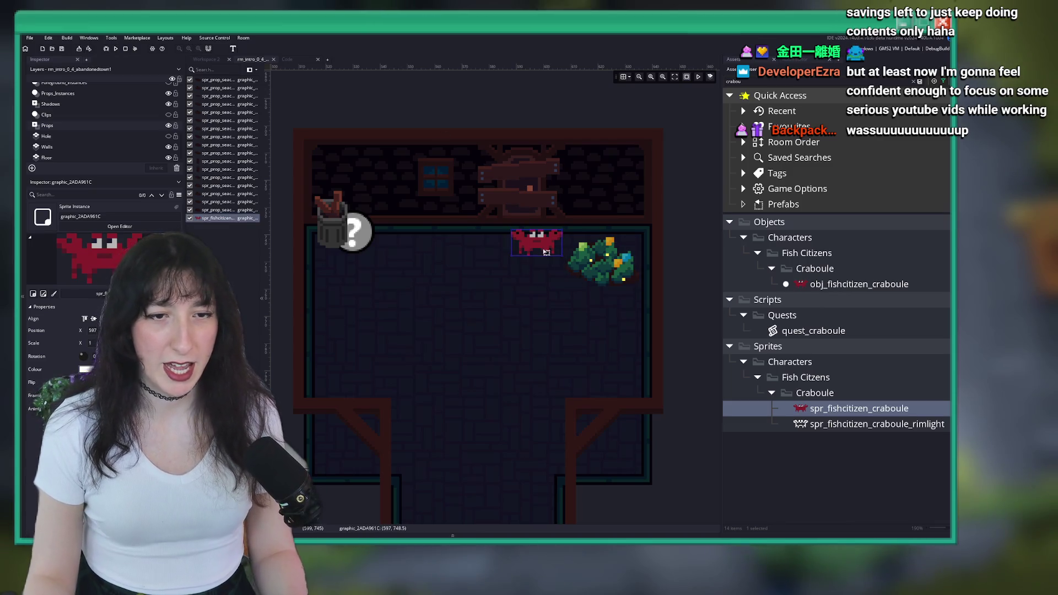
click(287, 60)
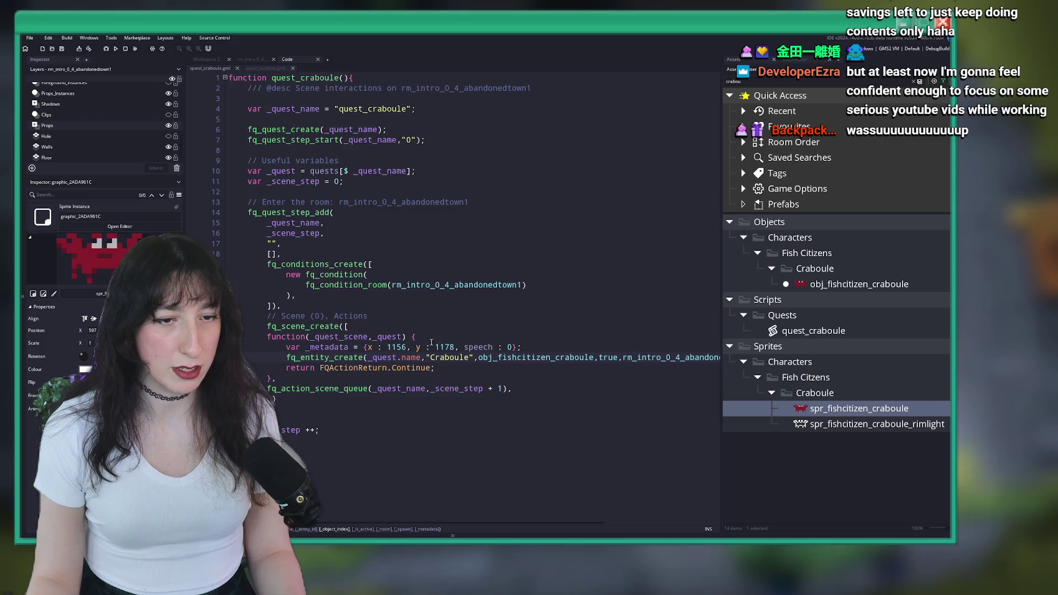
- Change the _metadata x coordinate from 1156 to 597, then bring up the YouTube Studio browser window
click(382, 347)
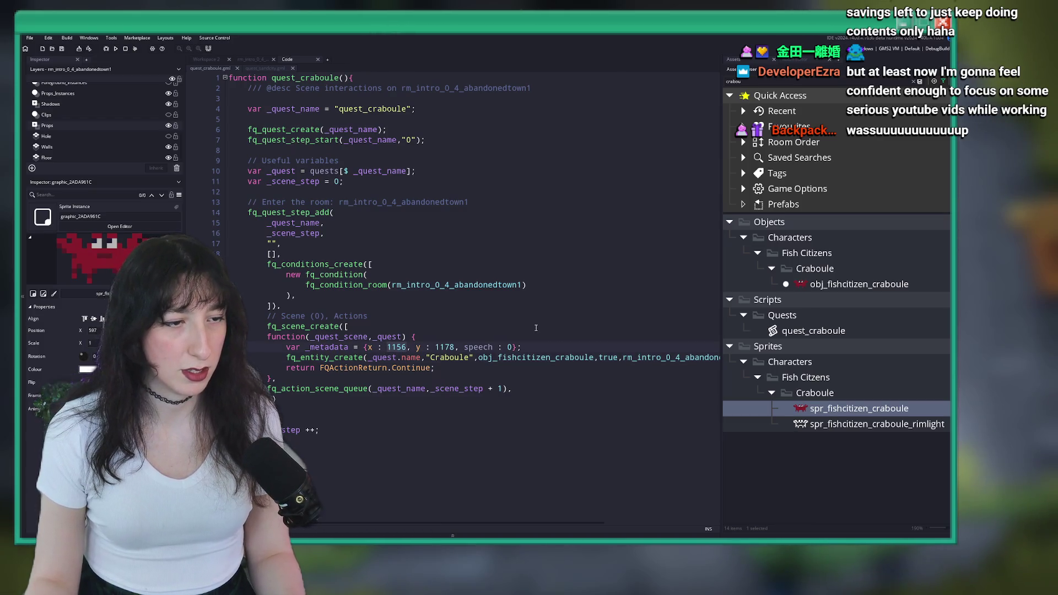
text(59)
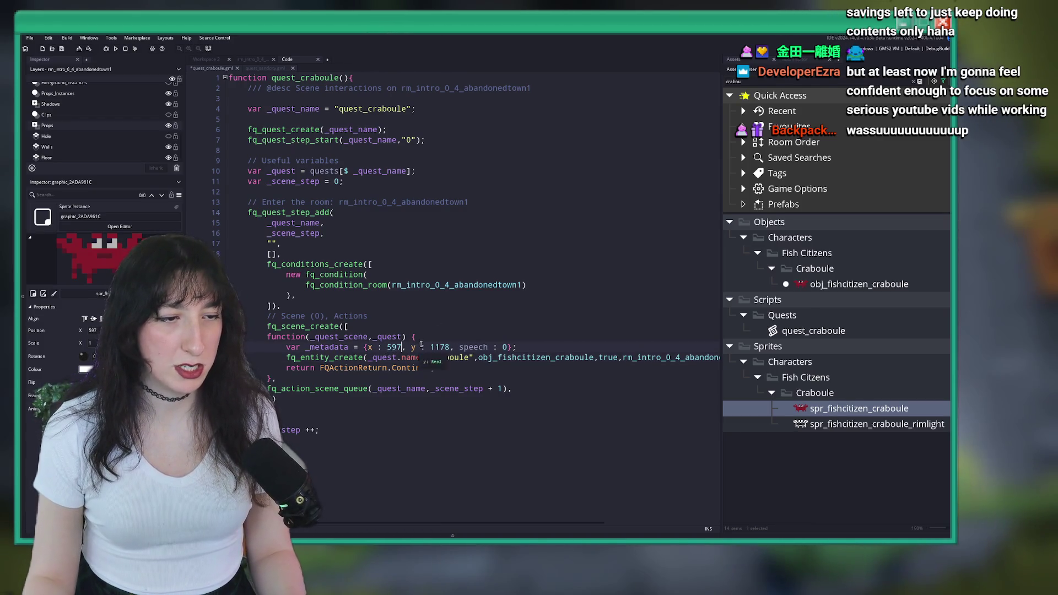
text(7)
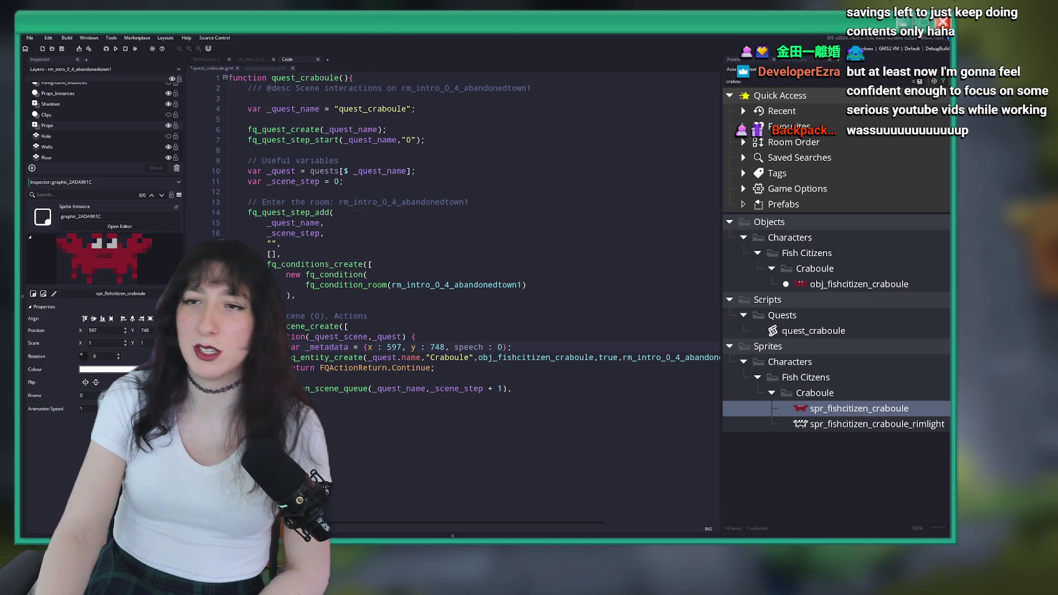
key(alt+Tab)
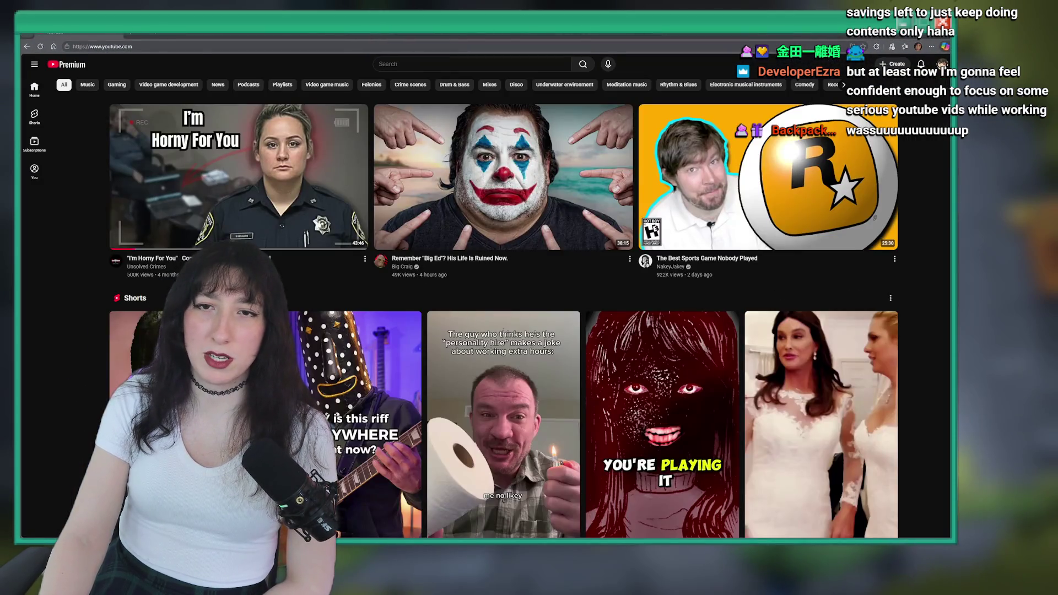
key(alt+Tab)
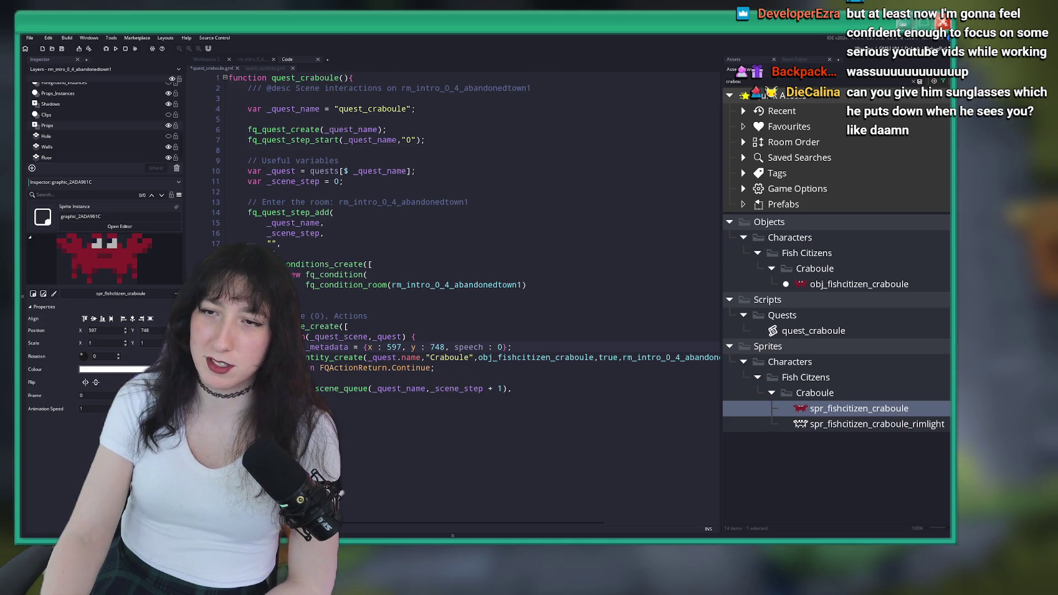
key(alt+Tab)
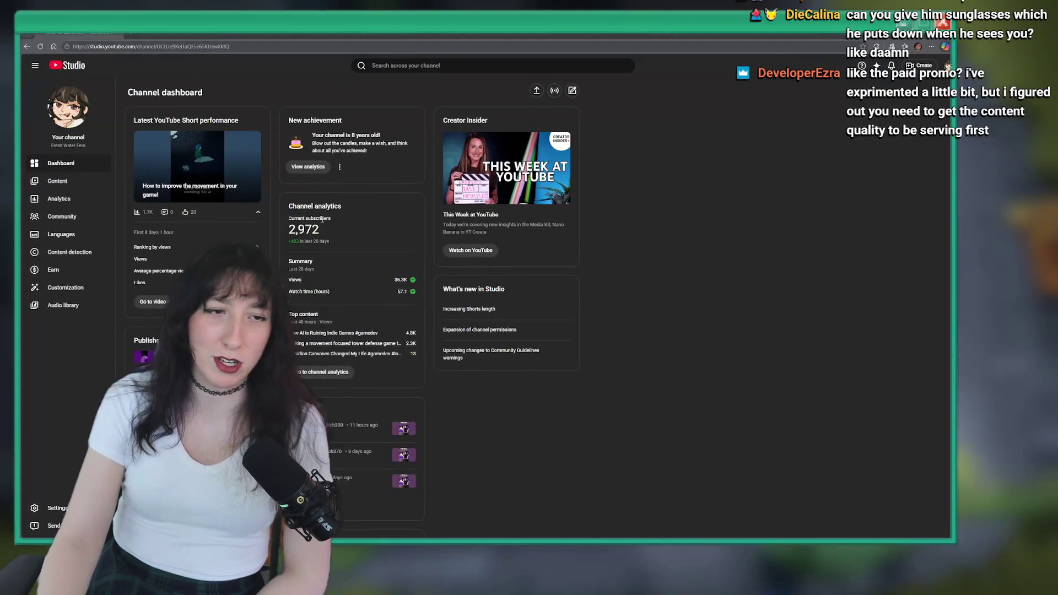
- Check the channel's 2,972 subscriber count and open the channel analytics overview
drag(320, 228, 284, 231)
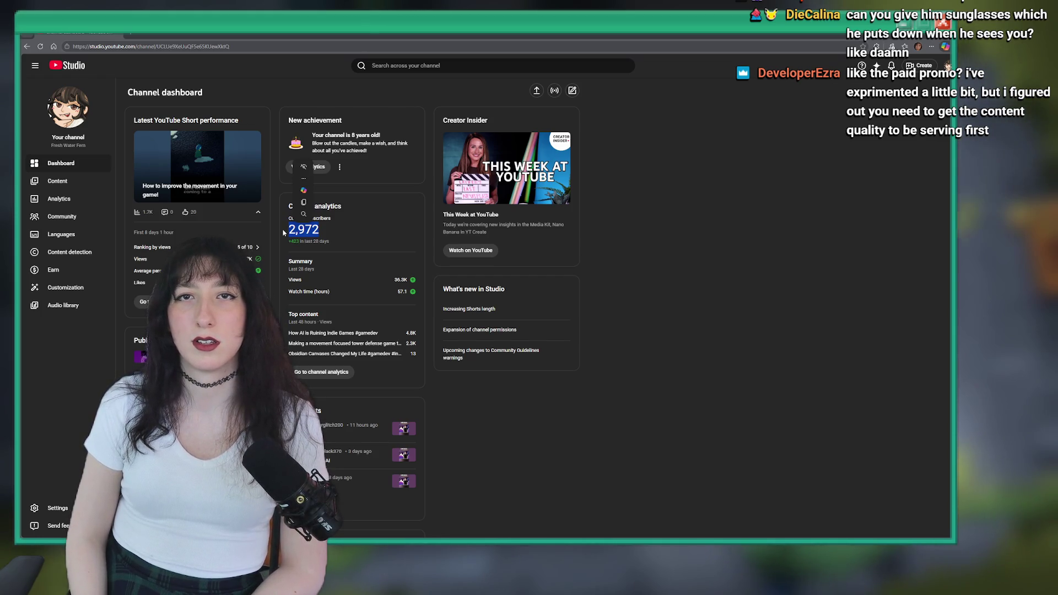
key(alt+Tab)
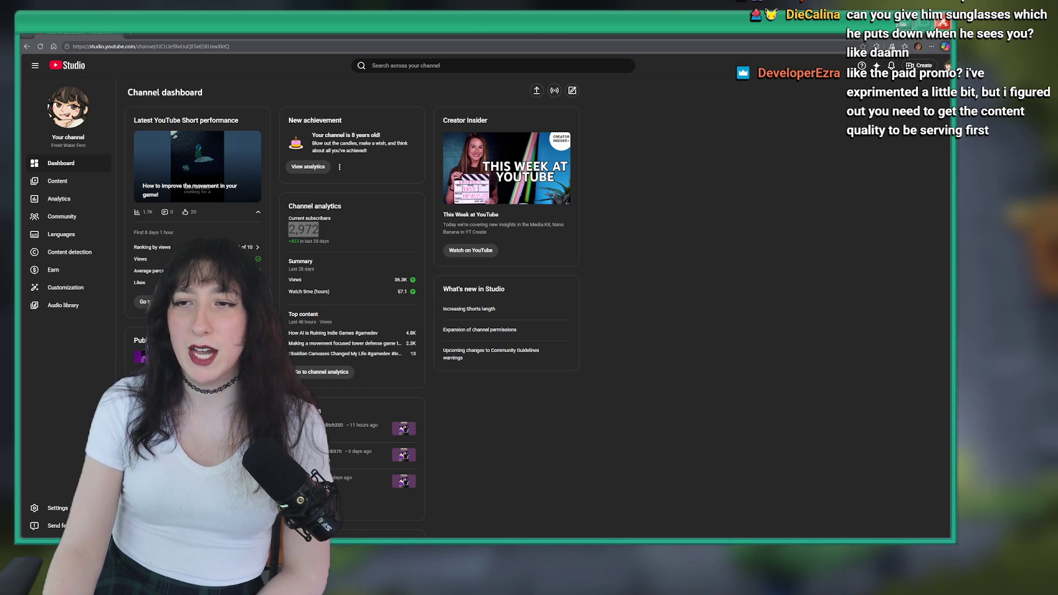
click(81, 196)
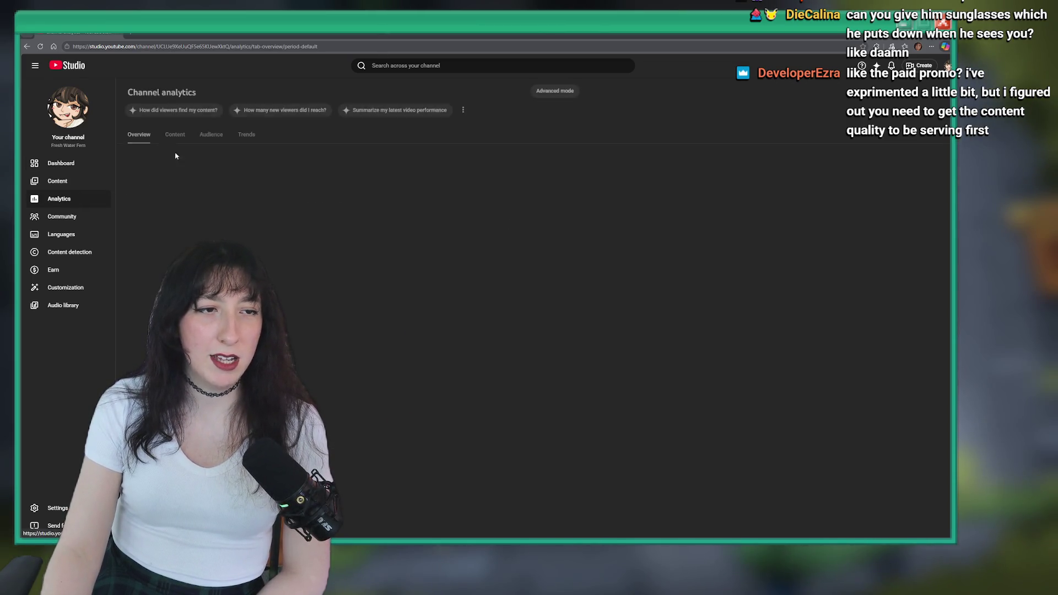
- Open Content > Shorts > Promotions, check the first promotion's $27.65 cost, then return to GameMaker
click(57, 181)
click(210, 112)
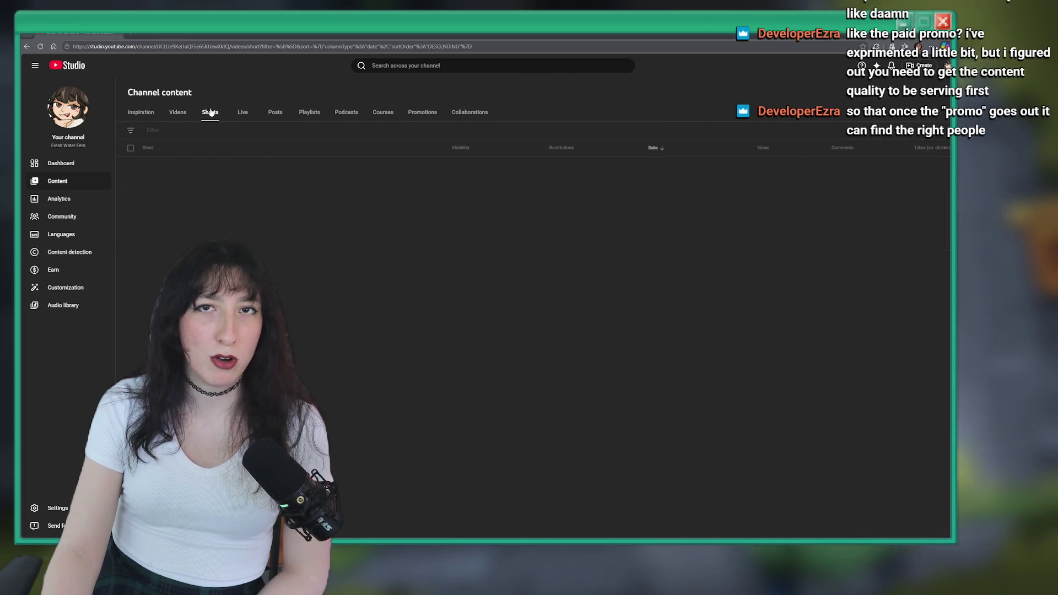
click(423, 112)
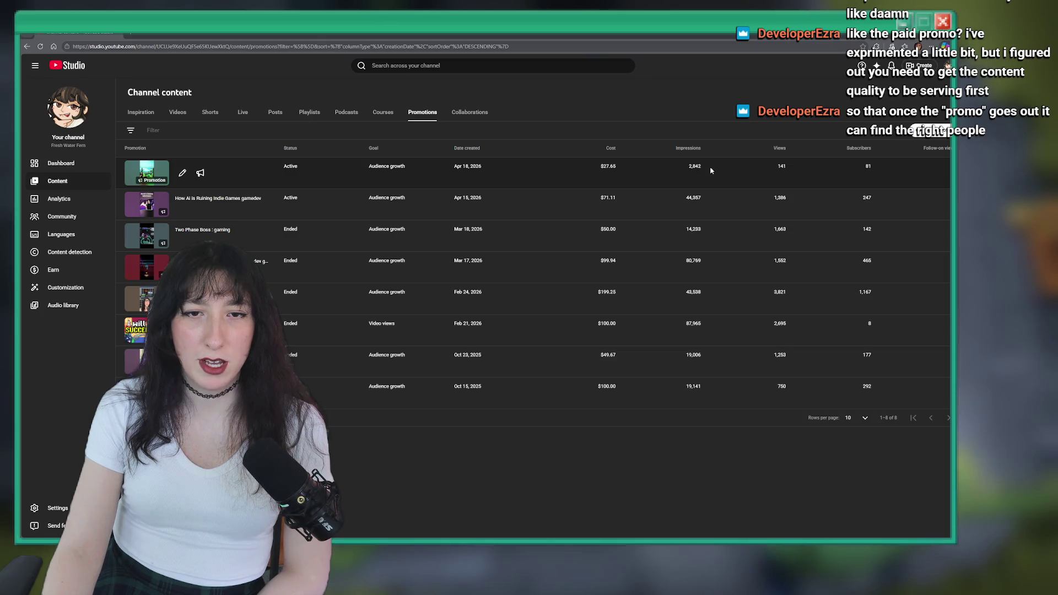
double_click(612, 167)
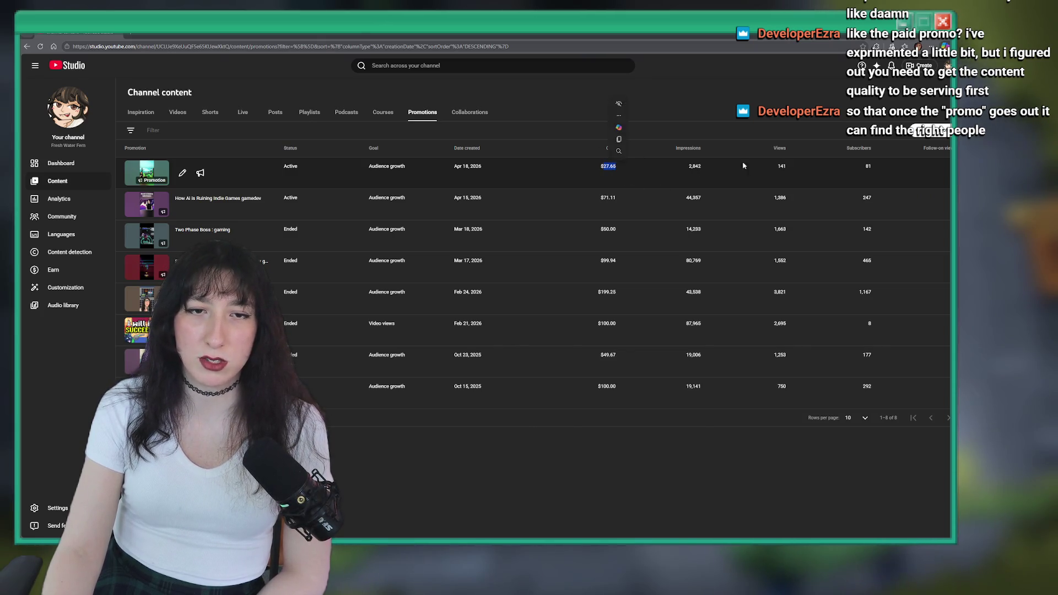
click(851, 167)
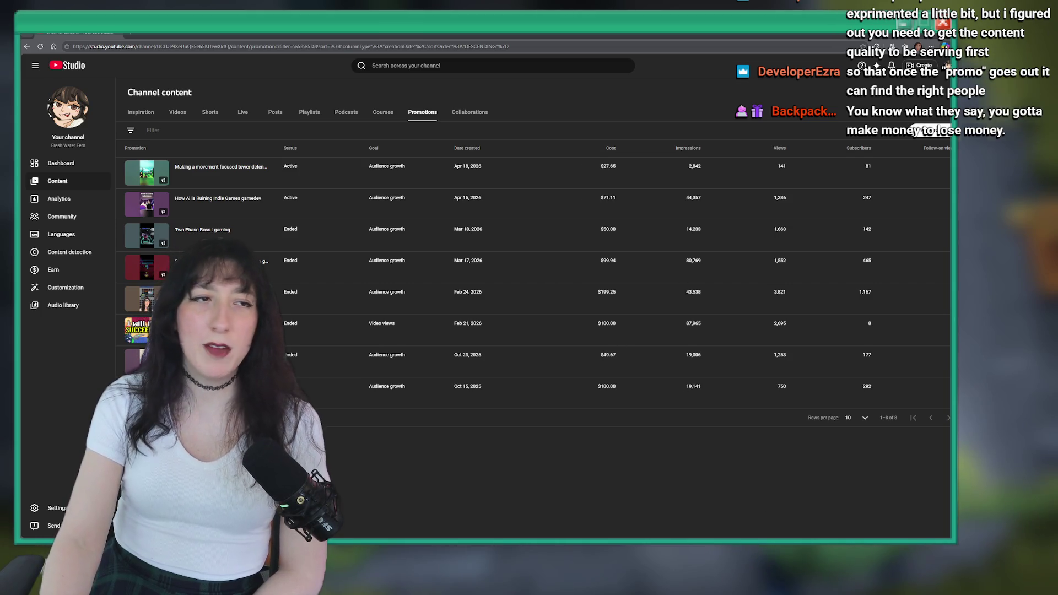
key(alt+Tab)
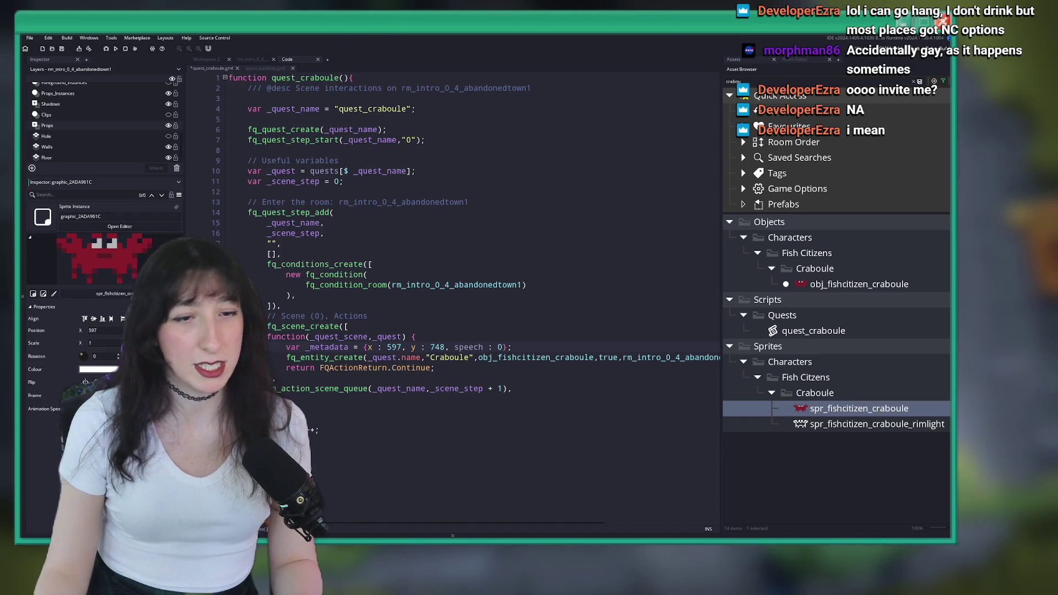
- Indent the scene function's lines one level and save the quest_craboule script
click(581, 347)
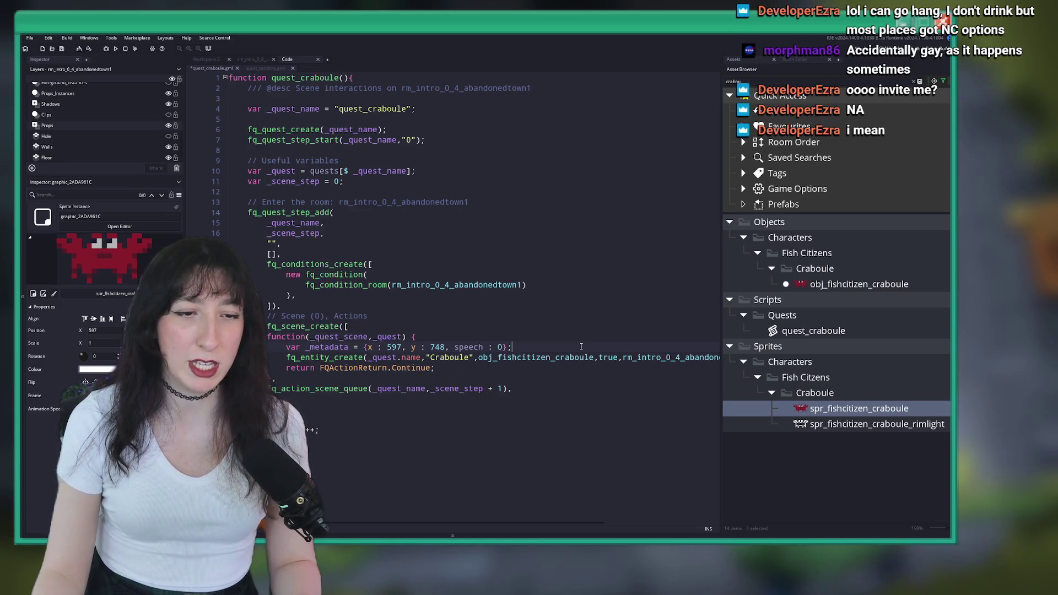
click(499, 336)
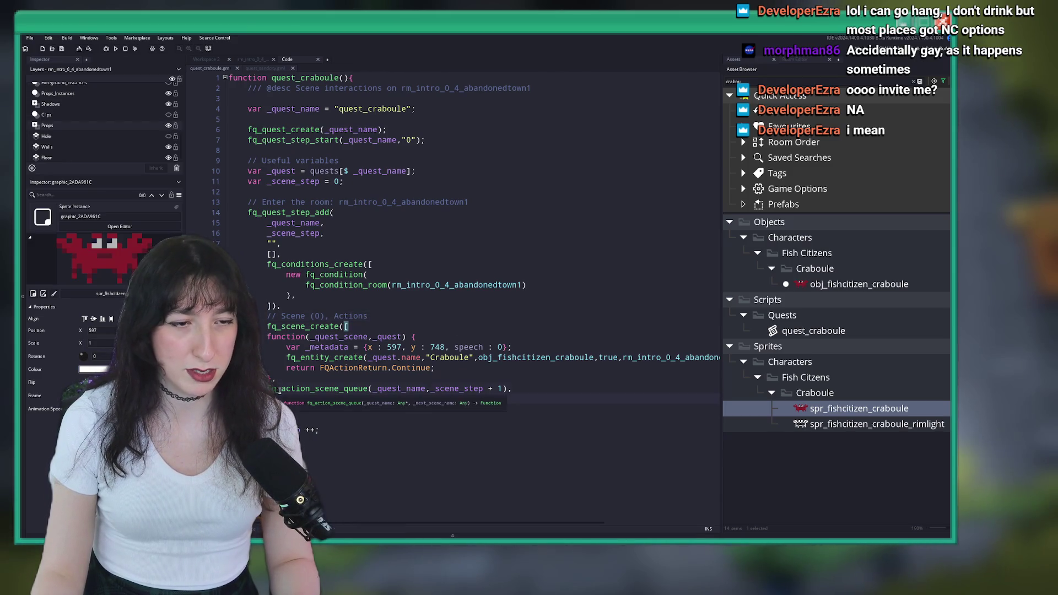
drag(232, 388, 279, 341)
key(Tab)
key(ctrl+s)
- Copy the first fq_quest_step_add block and paste a duplicate after _scene_step ++
mouse_move(532, 389)
mouse_down()
mouse_move(267, 316)
mouse_move(255, 192)
mouse_move(250, 212)
mouse_up()
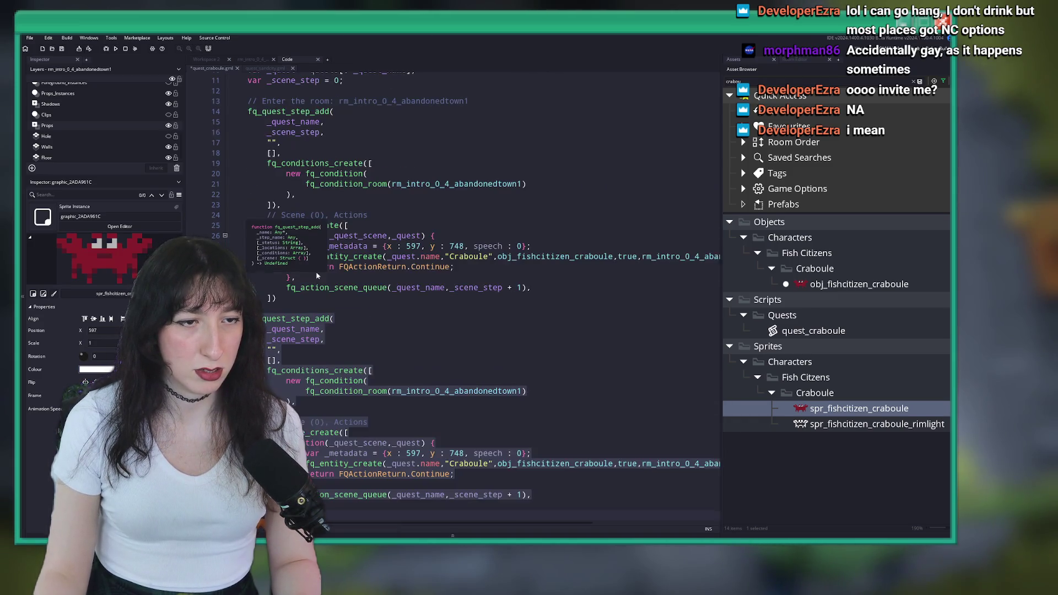
key(ctrl+c)
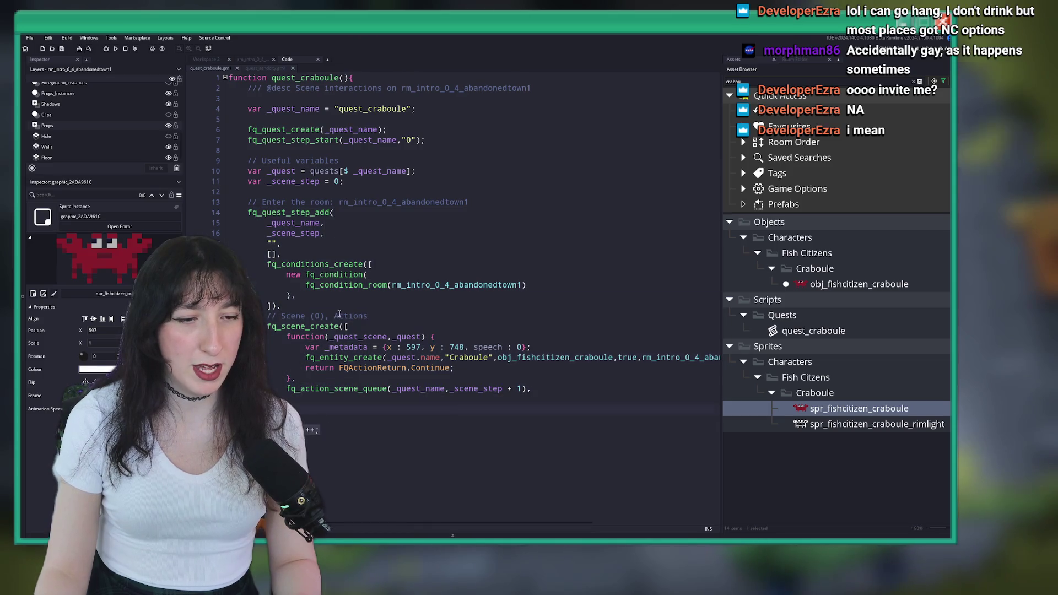
click(326, 428)
key(Return)
key(ctrl+v)
key(Return)
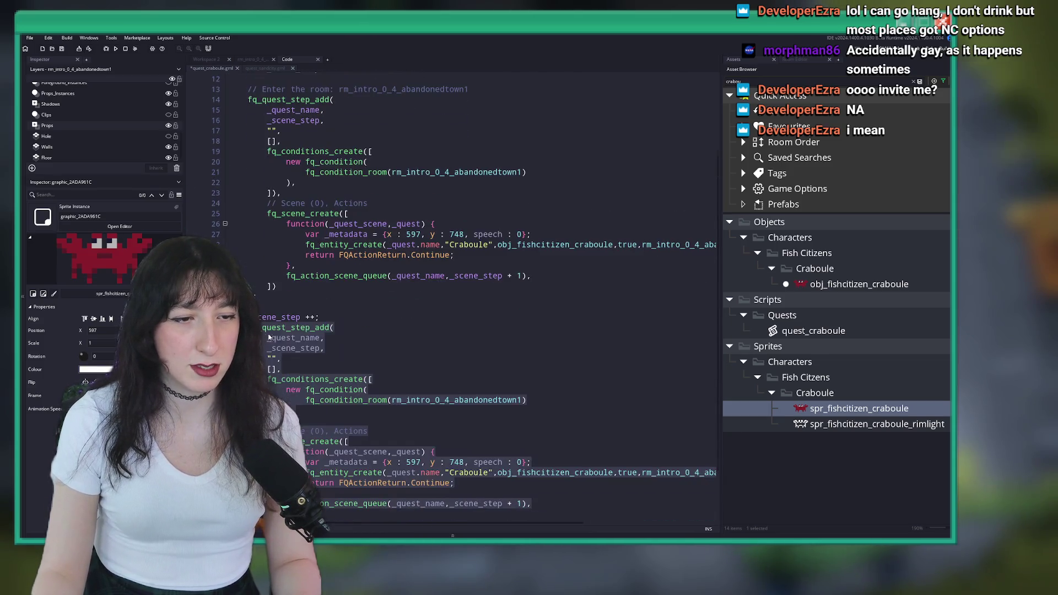
scroll(278, 276, down, 3)
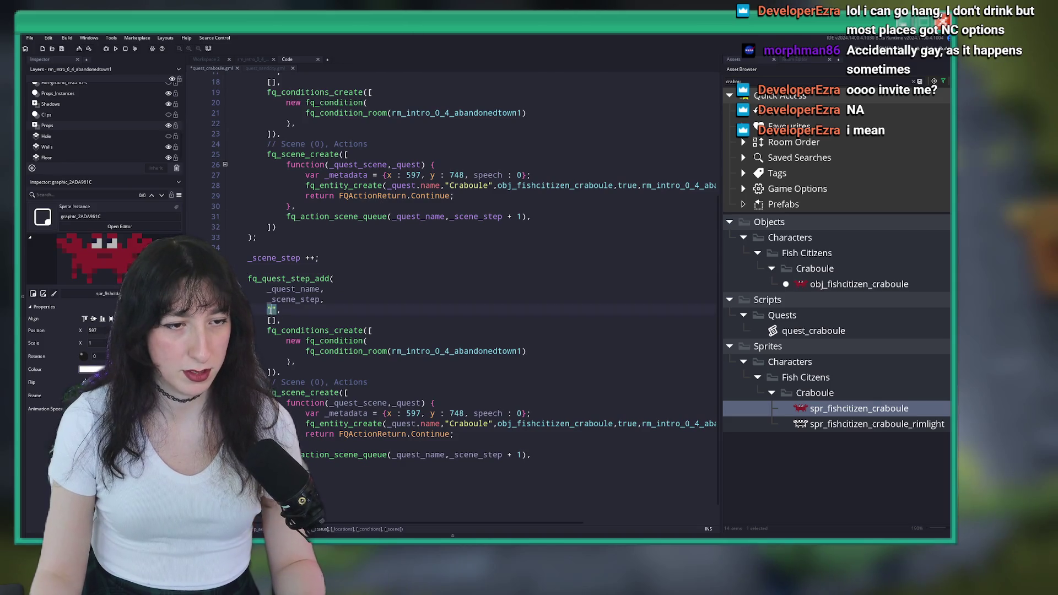
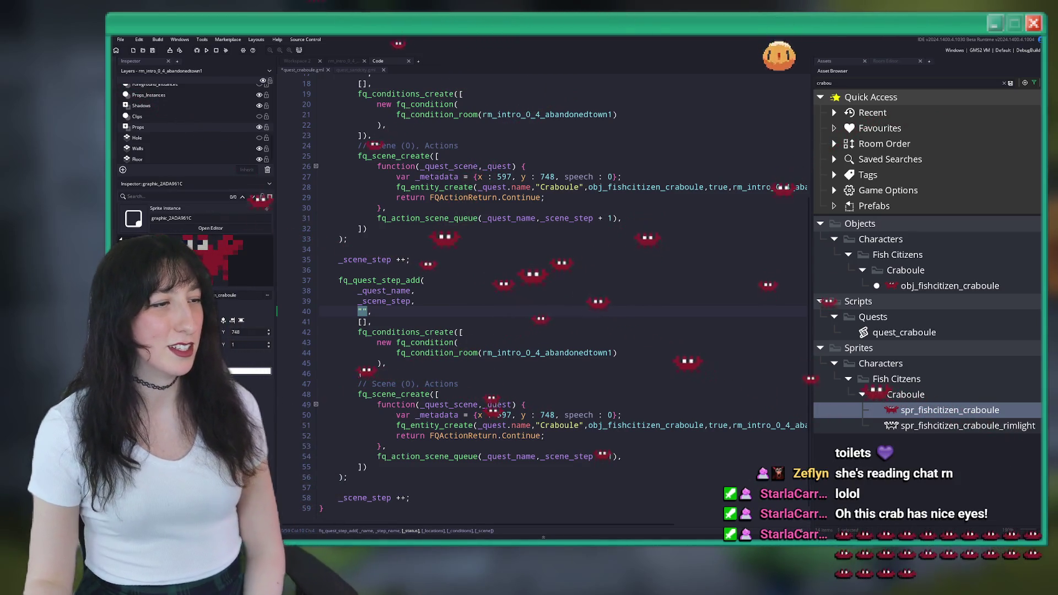
- Maximize the code editor over Craboule's spawn lines, then bring up the quest_sandcity script
click(621, 269)
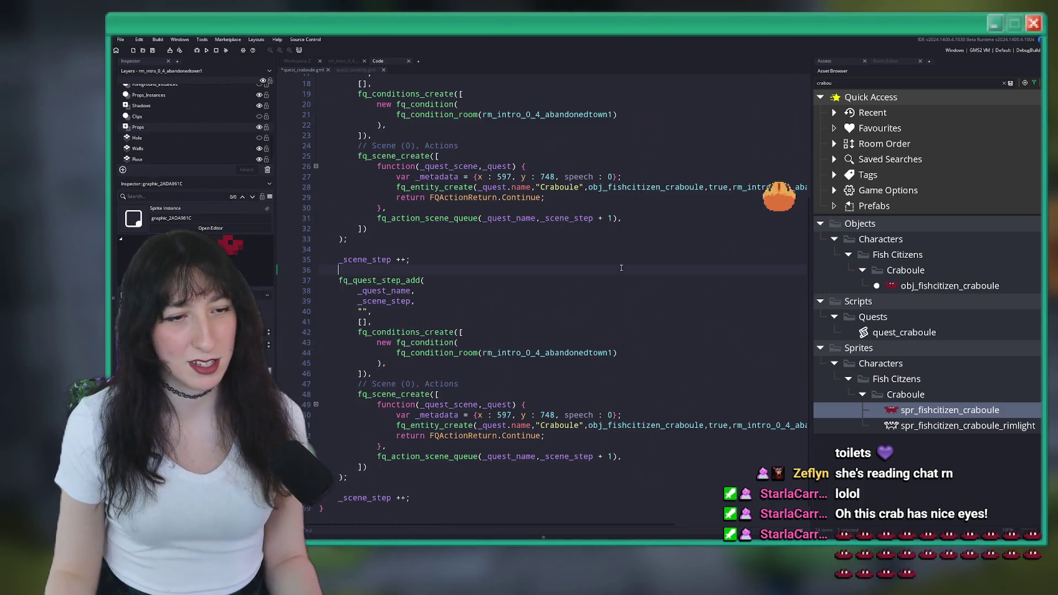
scroll(634, 330, down, 1)
click(652, 400)
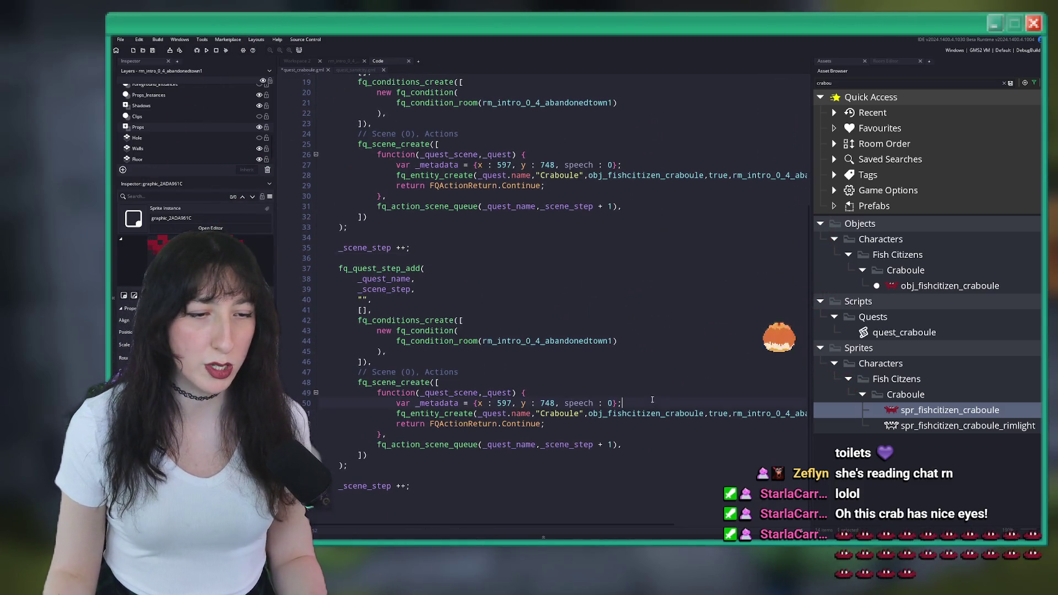
key(F12)
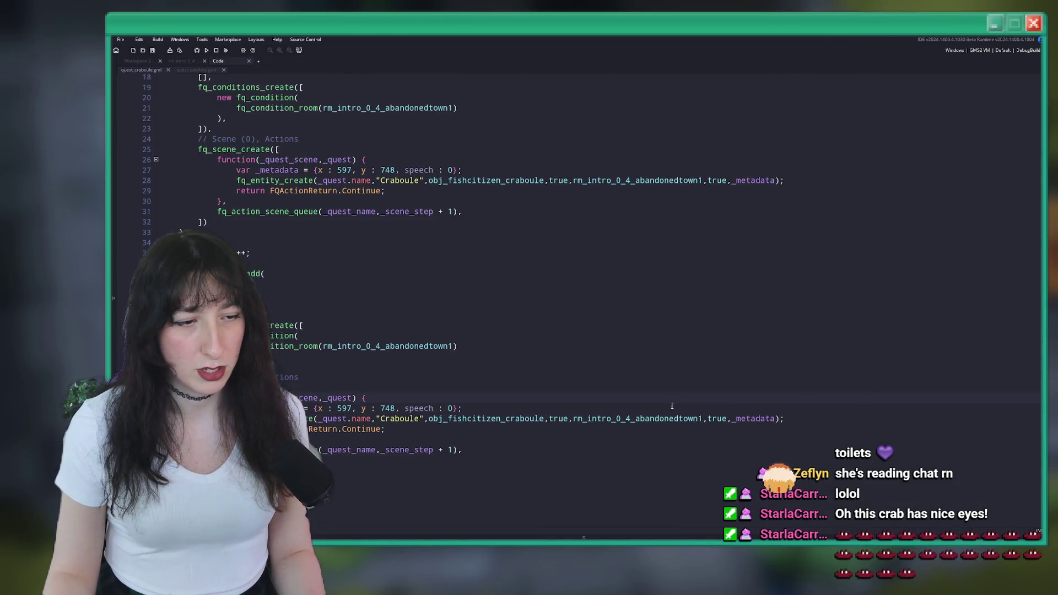
click(461, 407)
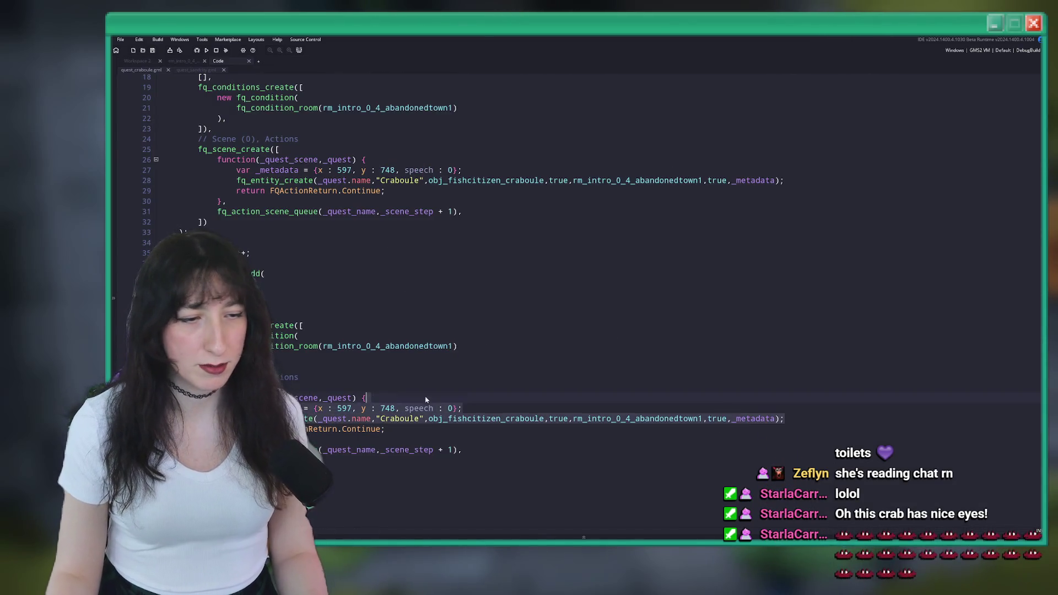
key(Down)
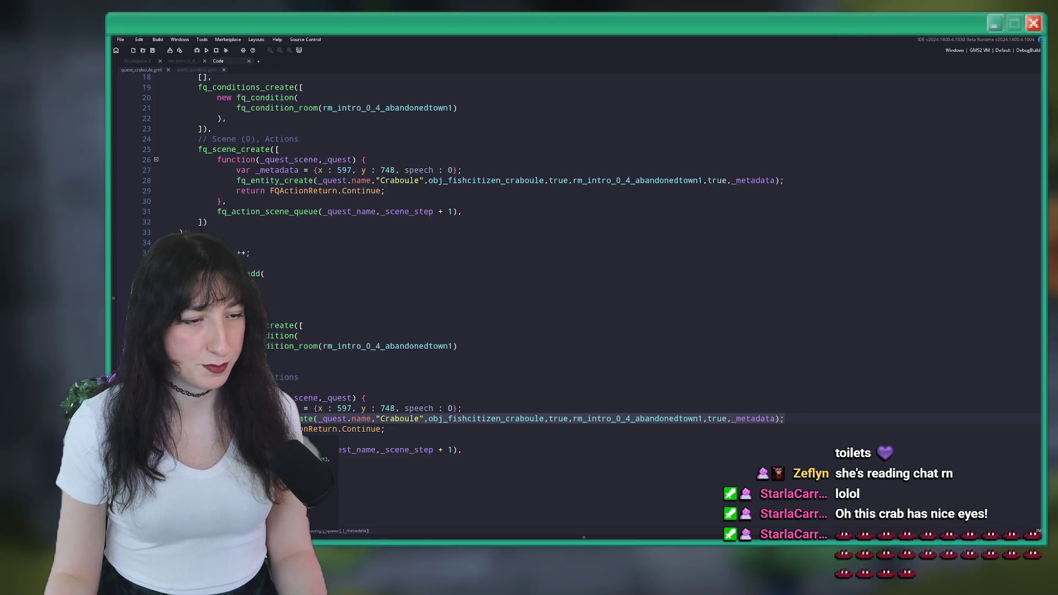
key(ctrl+Tab)
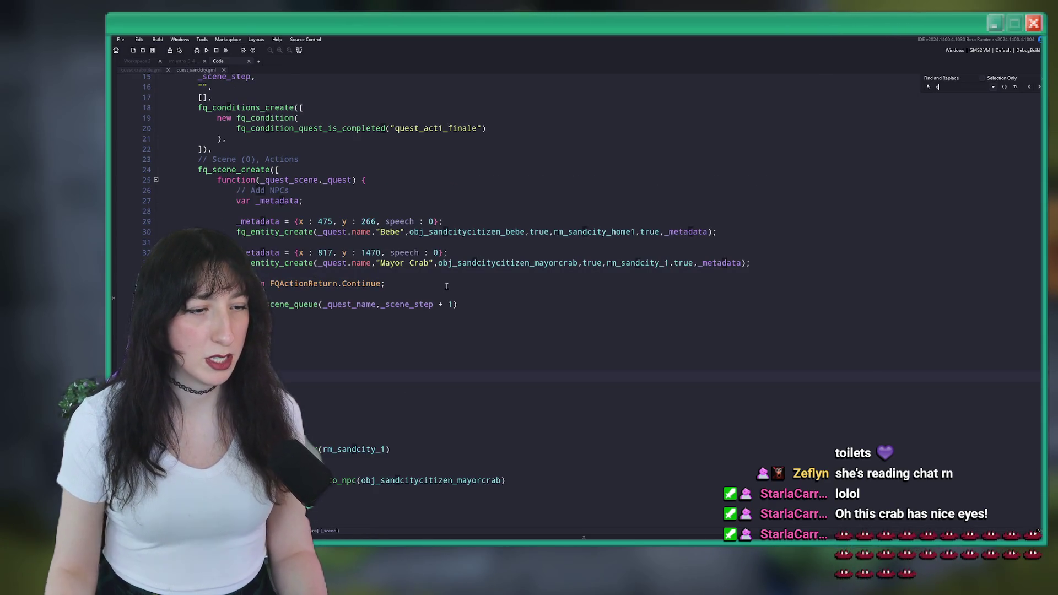
- Find dialogue_start in quest_sandcity and select Bebe's dialogue start and focus lines
text(ialogue_st)
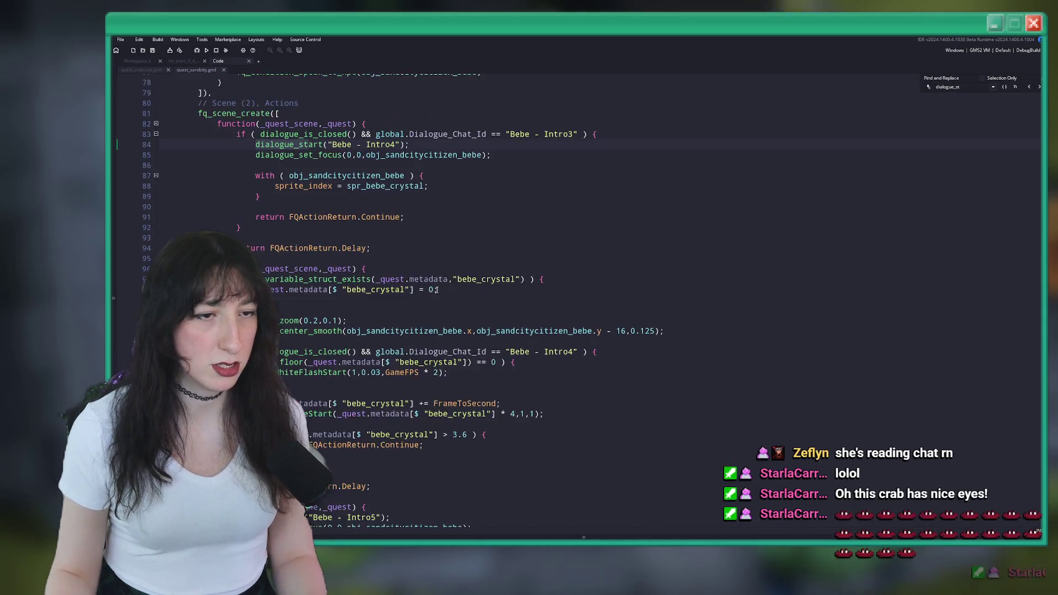
click(523, 175)
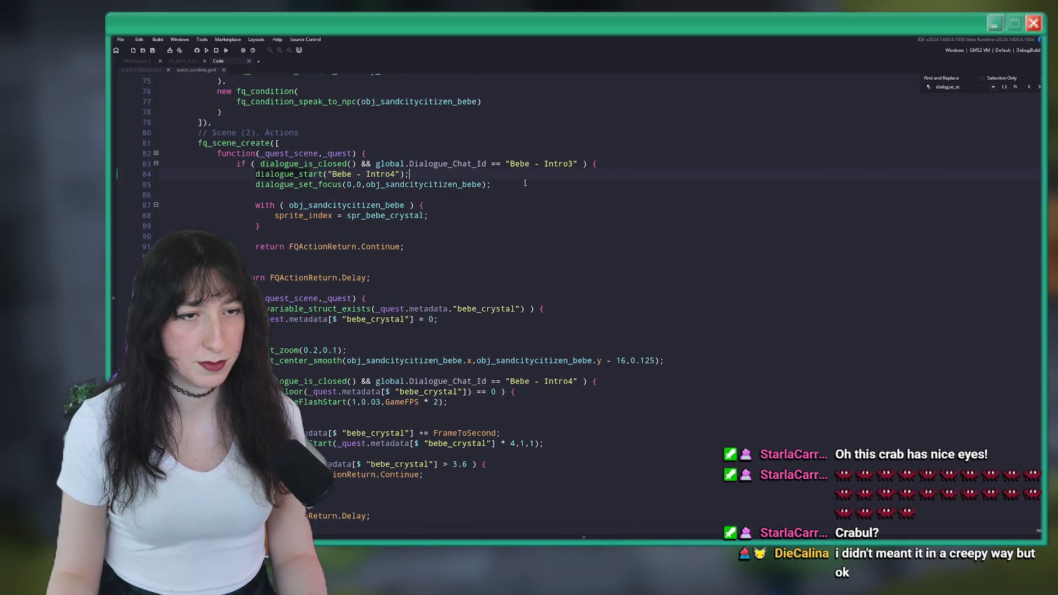
click(492, 185)
mouse_move(492, 185)
mouse_down()
mouse_move(272, 185)
mouse_move(255, 174)
mouse_up()
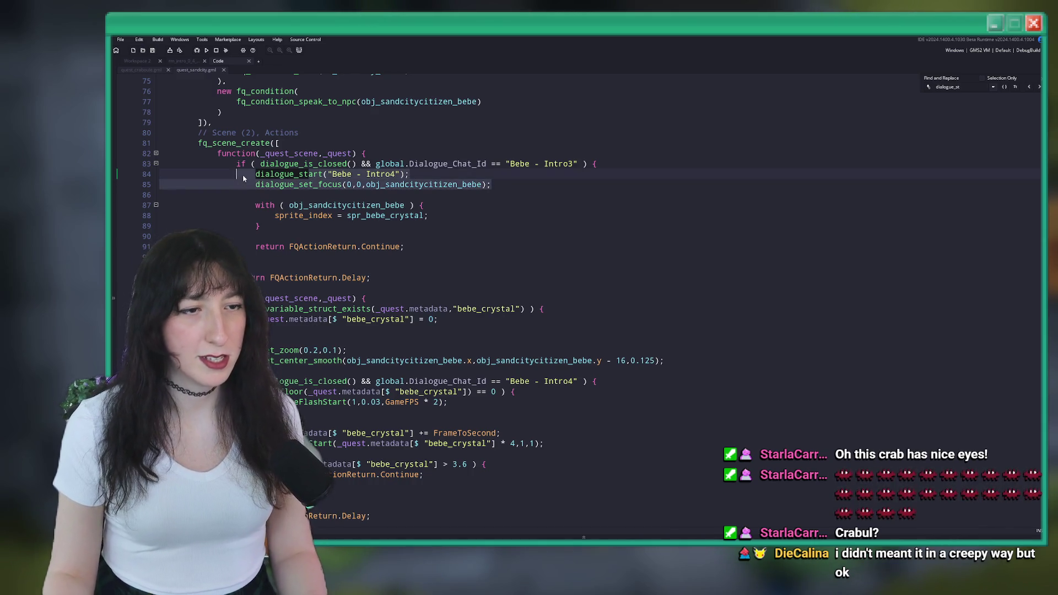
- In quest_craboule's second step, replace the Actions comment, metadata and Craboule spawn lines with Bebe's dialogue lines
click(138, 70)
click(815, 399)
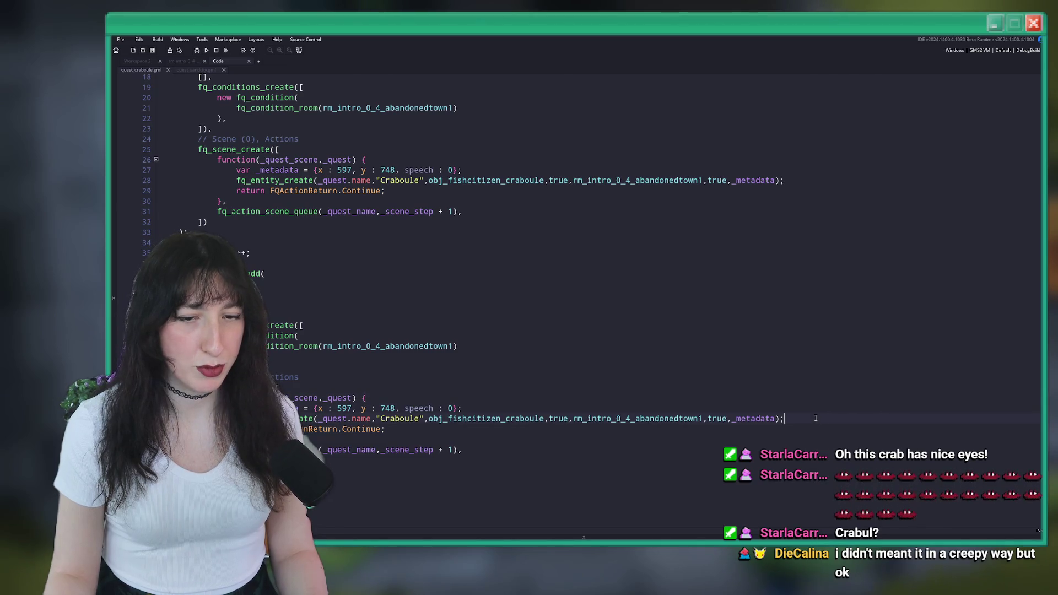
click(302, 418)
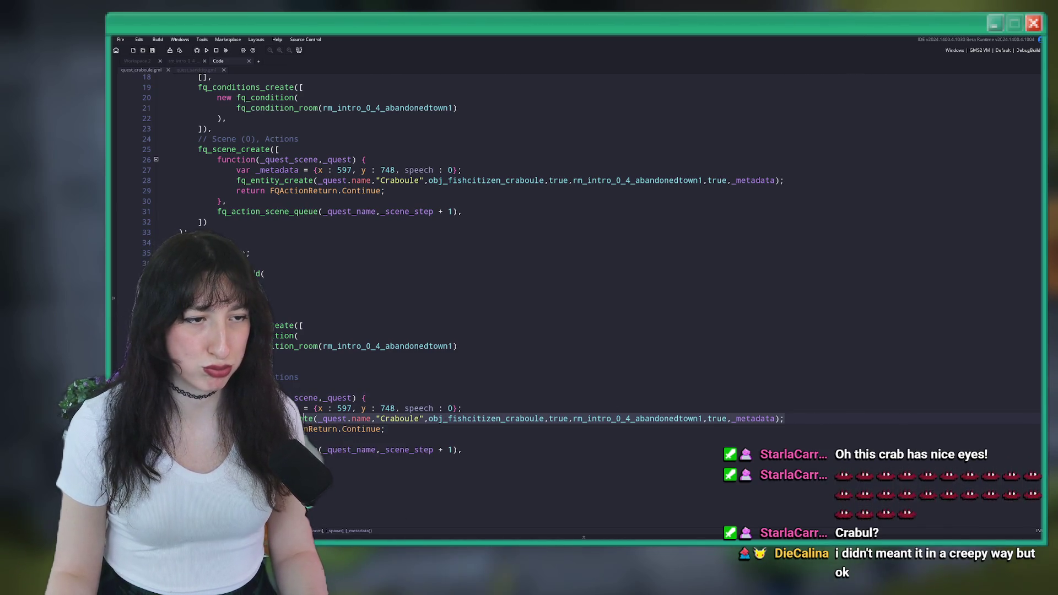
click(300, 377)
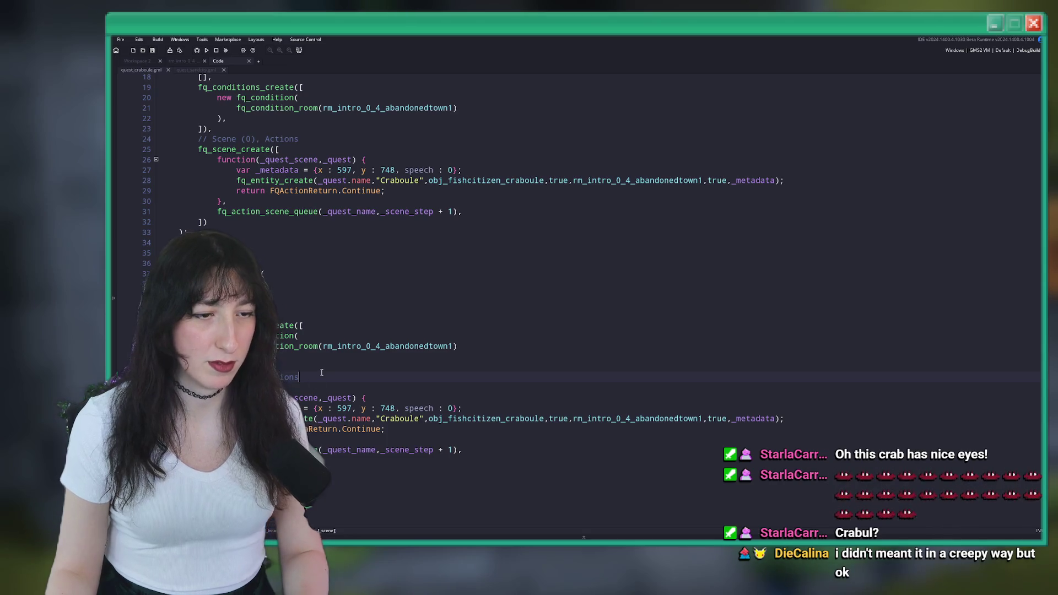
key(ctrl+d)
key(shift+Up)
key(shift+Up)
key(shift+Home)
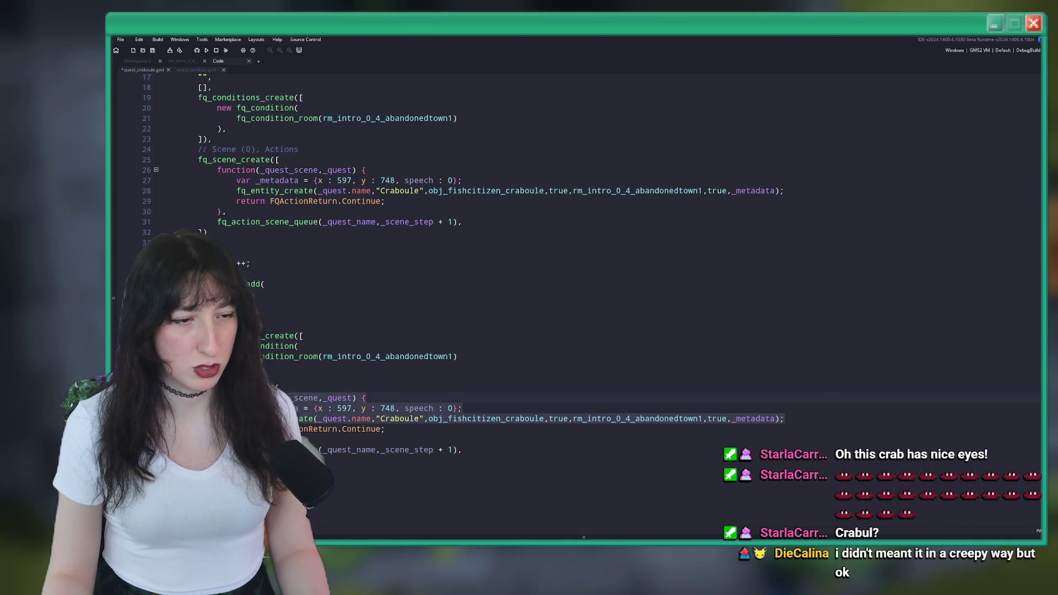
key(ctrl+v)
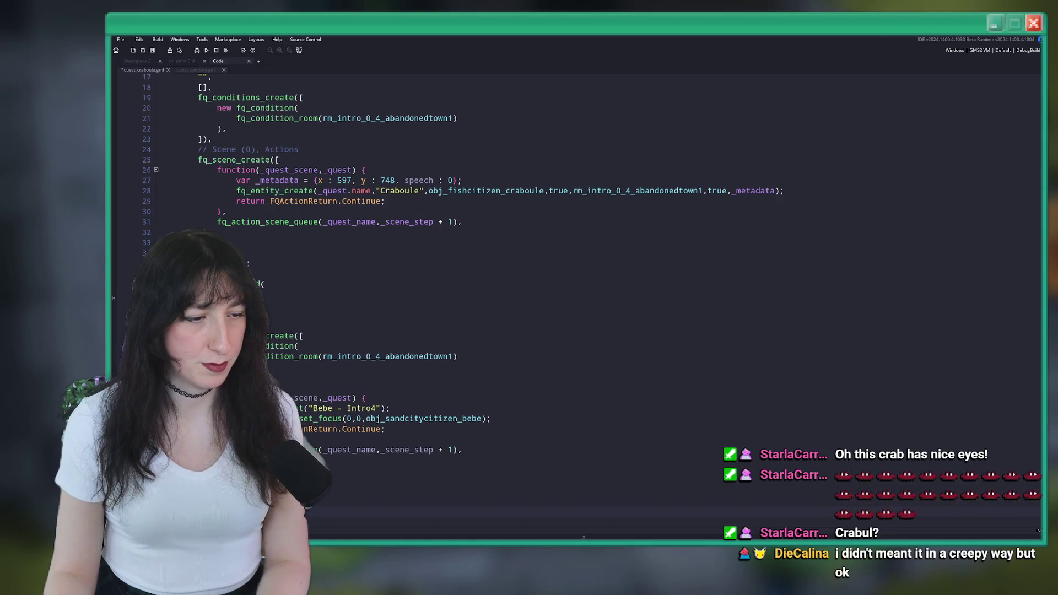
scroll(316, 269, down, 7)
- Scroll down the quest_craboule script, then switch to the browser playing the YouTube clip
scroll(316, 269, down, 1)
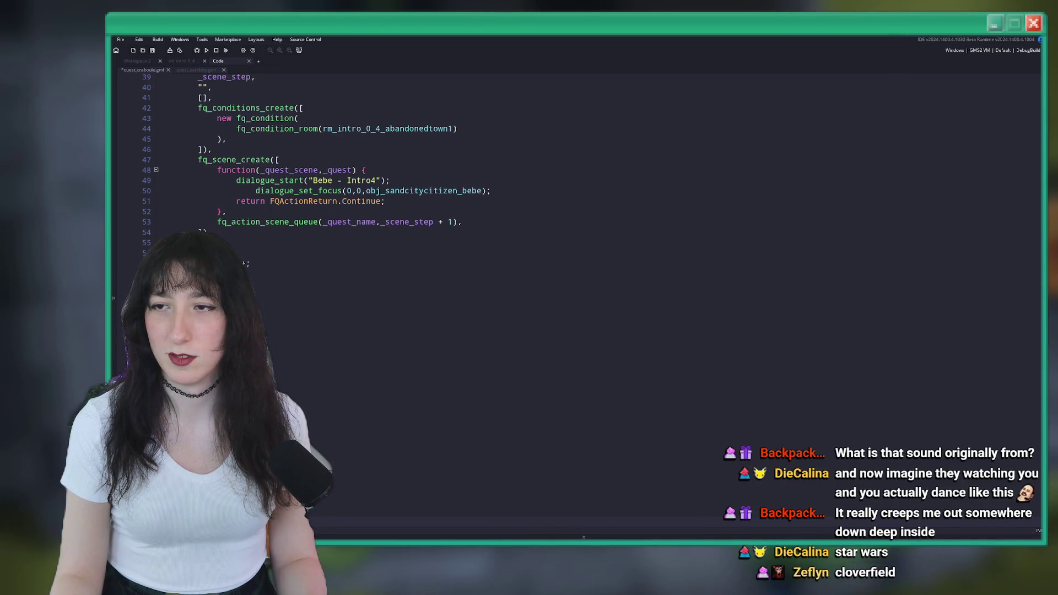
key(alt+Tab)
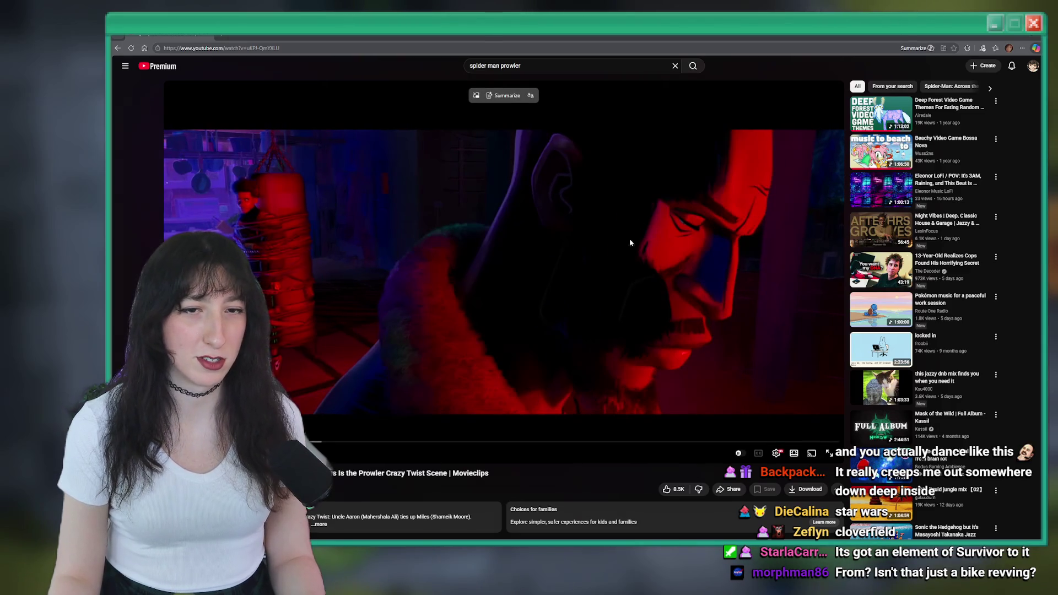
- Copy the video's URL and load it in a new browser window
right_click(374, 282)
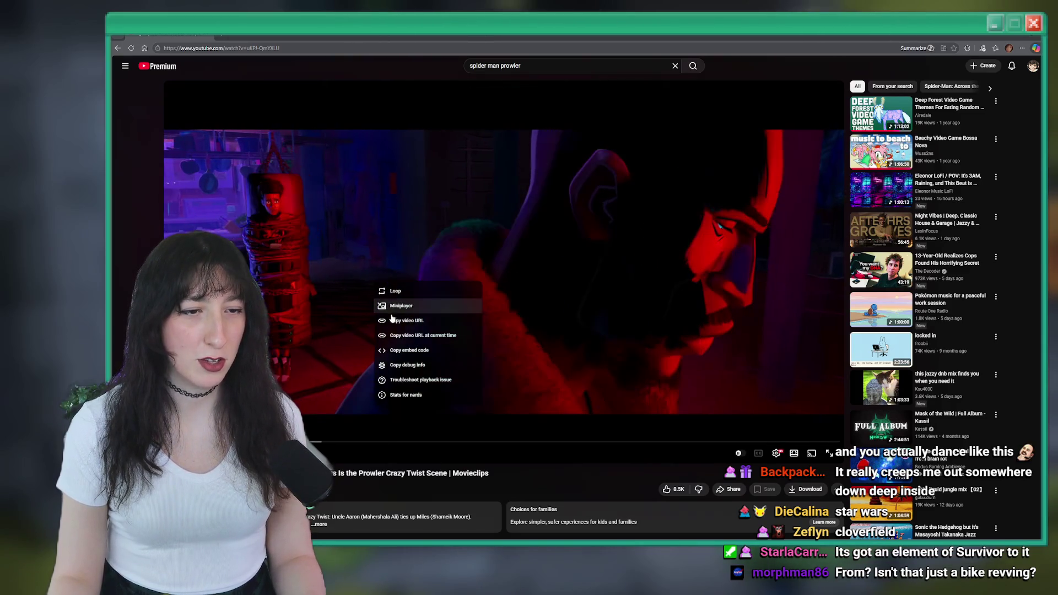
click(402, 319)
key(alt+Tab)
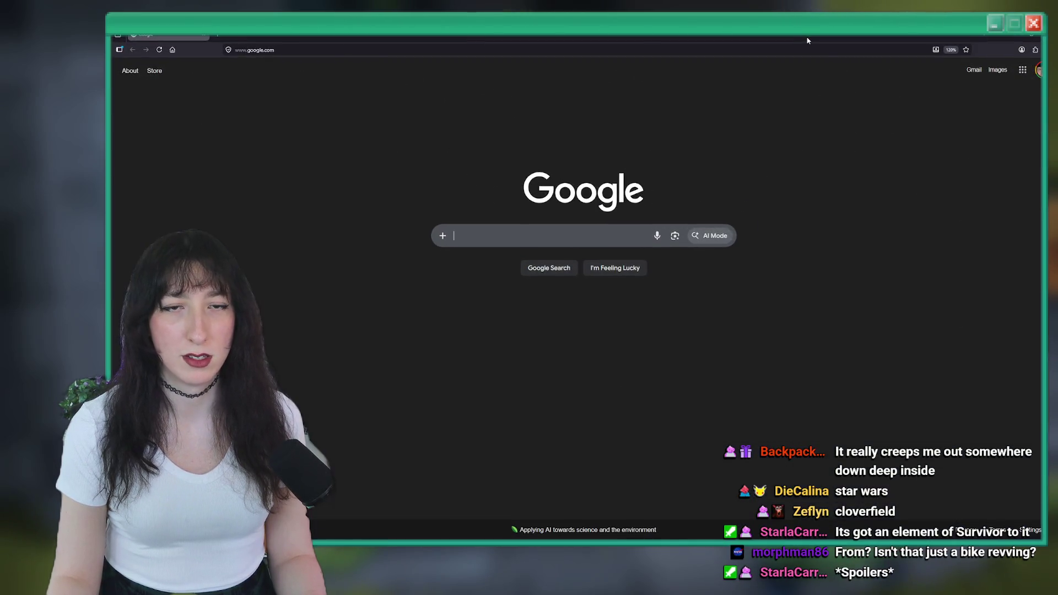
click(794, 50)
key(ctrl+v)
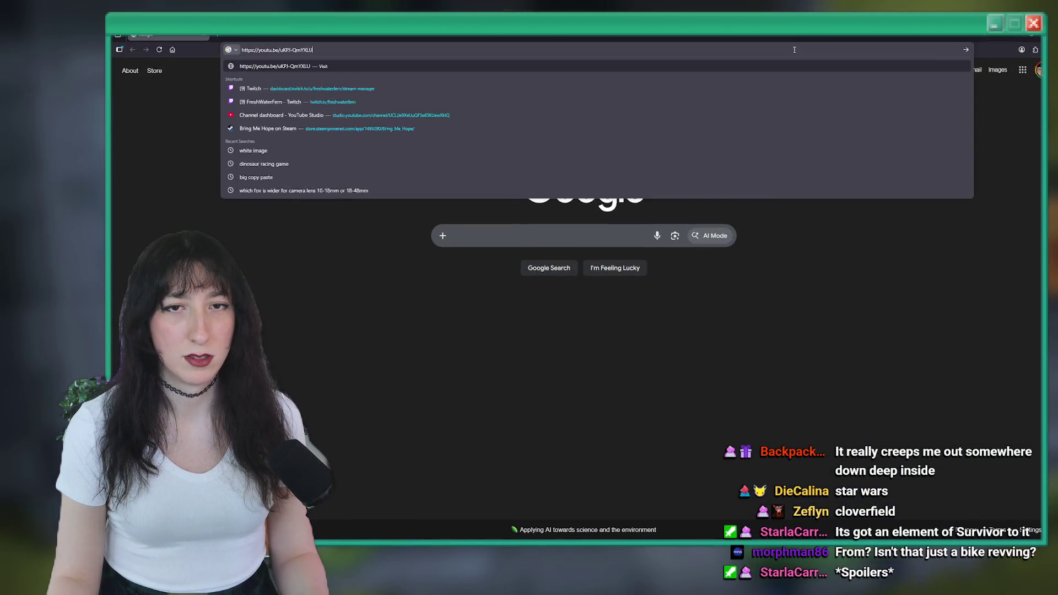
key(Return)
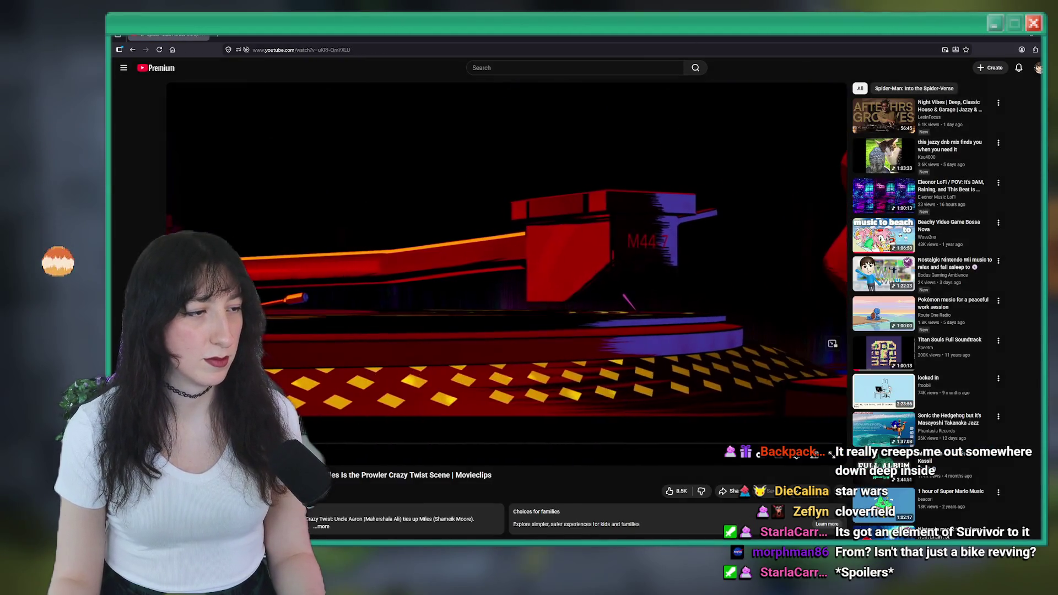
- Skip back and forth through the clip to a later scene, then return to GameMaker
click(393, 443)
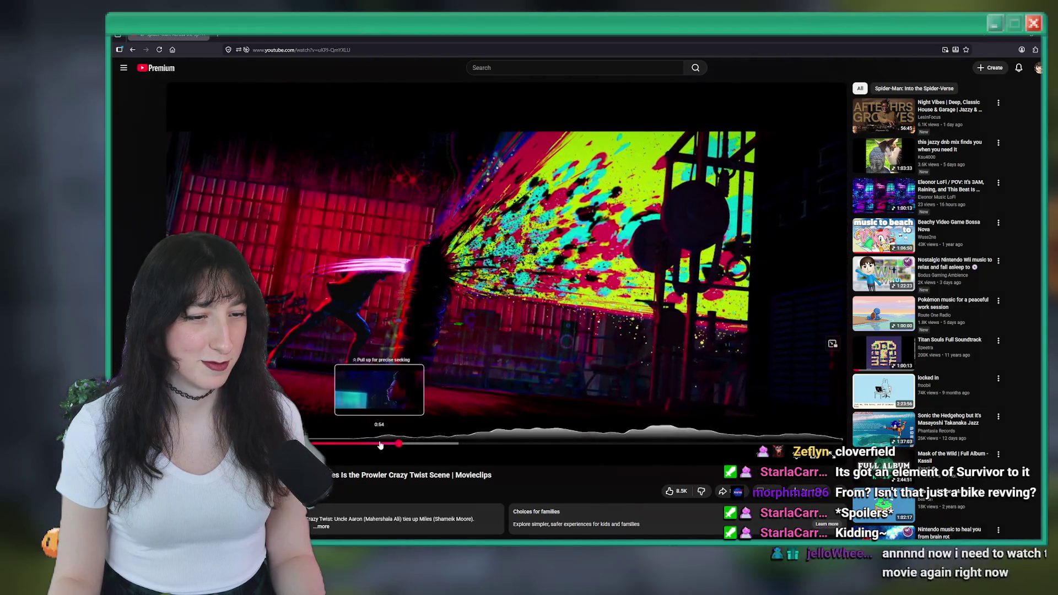
click(380, 444)
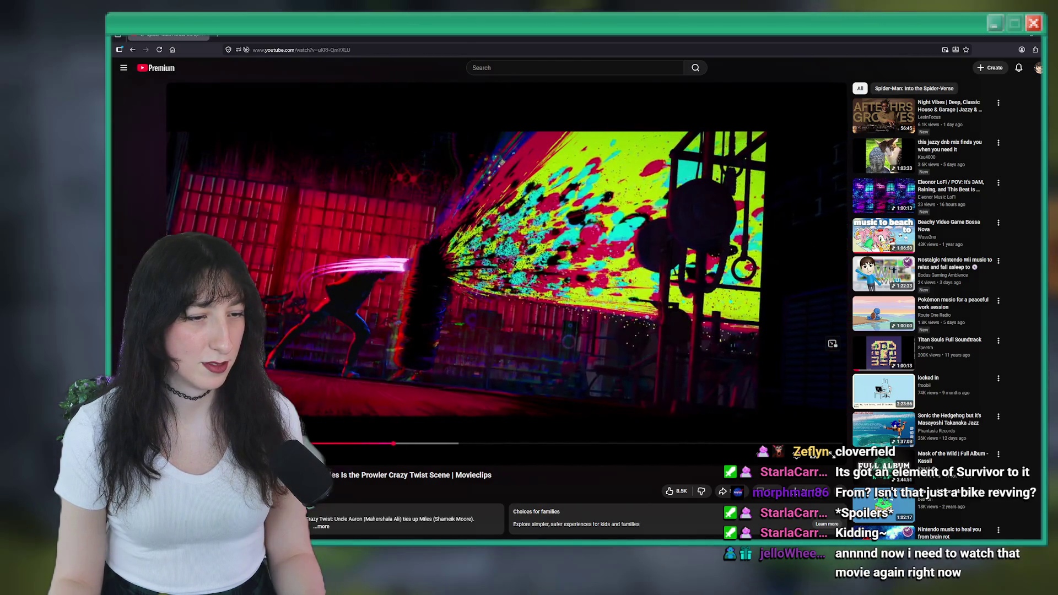
drag(471, 447, 728, 446)
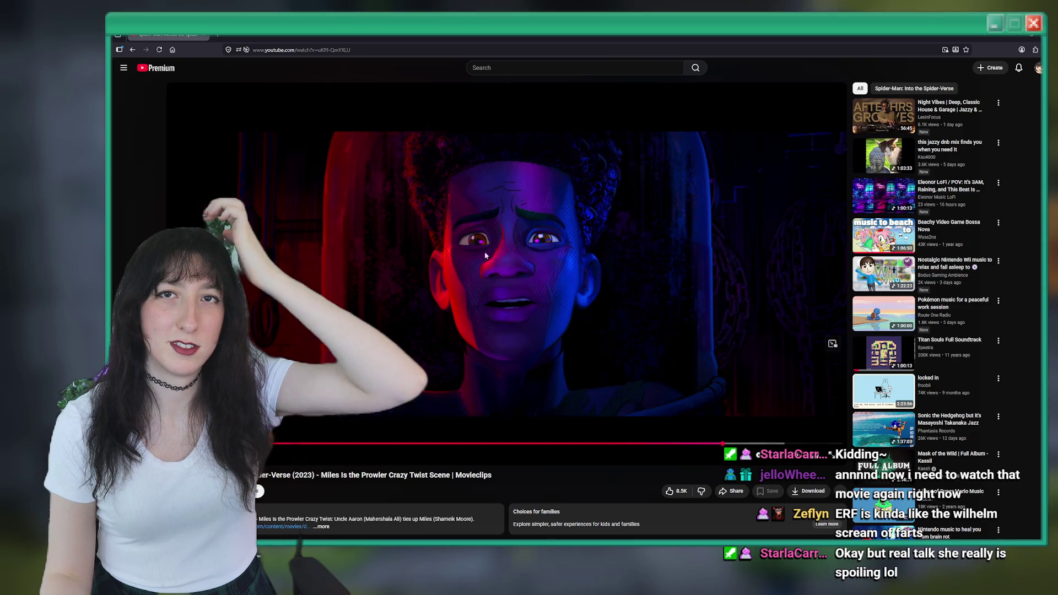
key(alt+Tab)
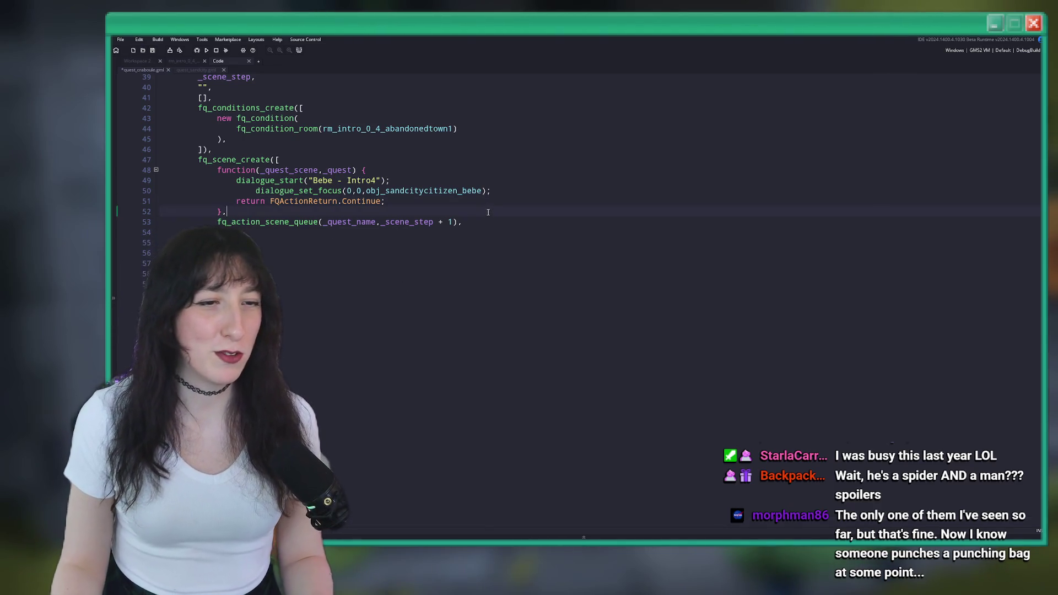
- Fix the dialogue_set_focus line's indentation and check the Craboule - Chat0 entry in the dialogue spreadsheet
scroll(488, 211, up, 3)
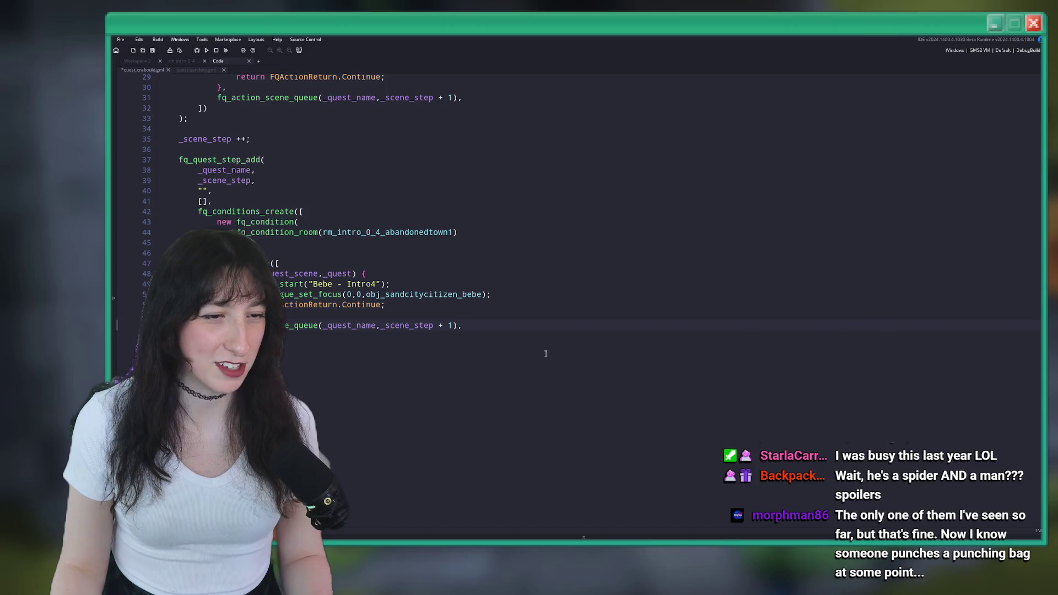
key(Up)
key(Up)
key(Up)
key(Home)
key(BackSpace)
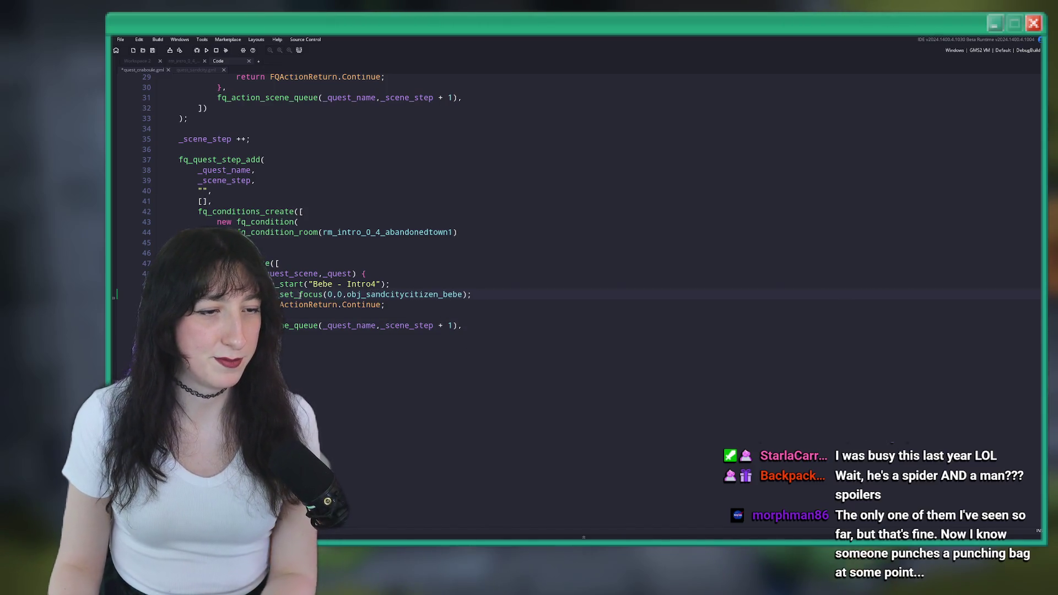
key(alt+Tab)
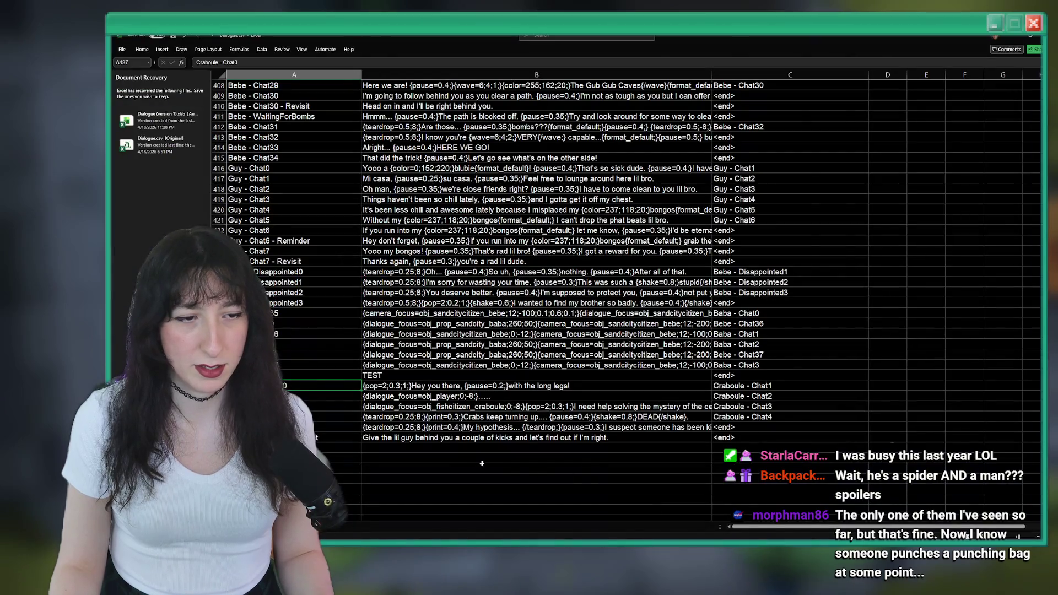
click(441, 437)
click(445, 385)
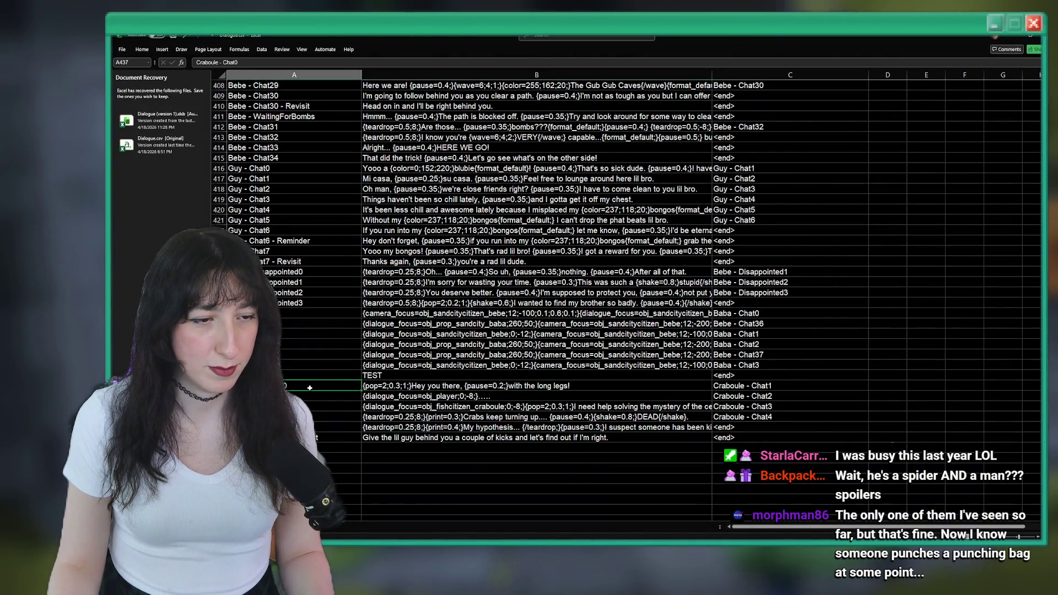
key(alt+Tab)
- Replace 'Bebe - Intro4' with 'Craboule - Chat0' and the focus object with obj_fishcitizen_craboule, then save
drag(378, 284, 325, 285)
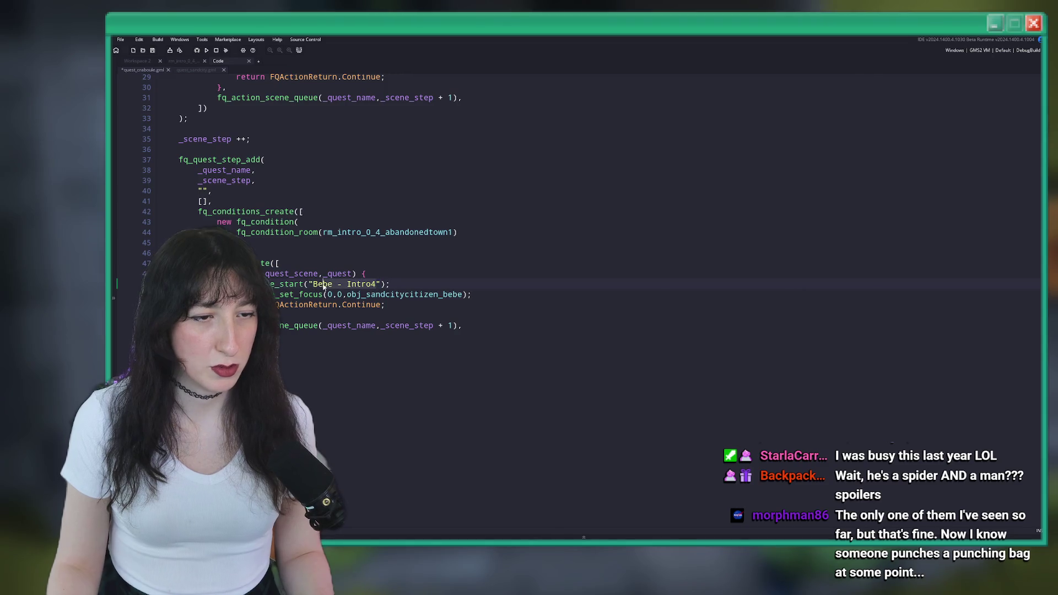
text(Craboule - Chat0)
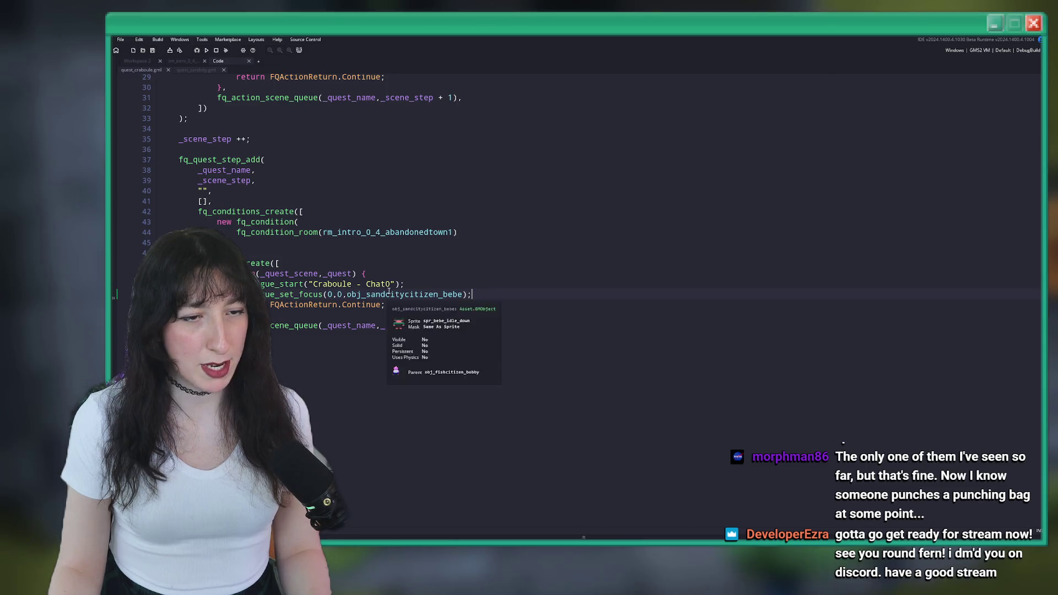
click(460, 296)
drag(465, 294, 365, 295)
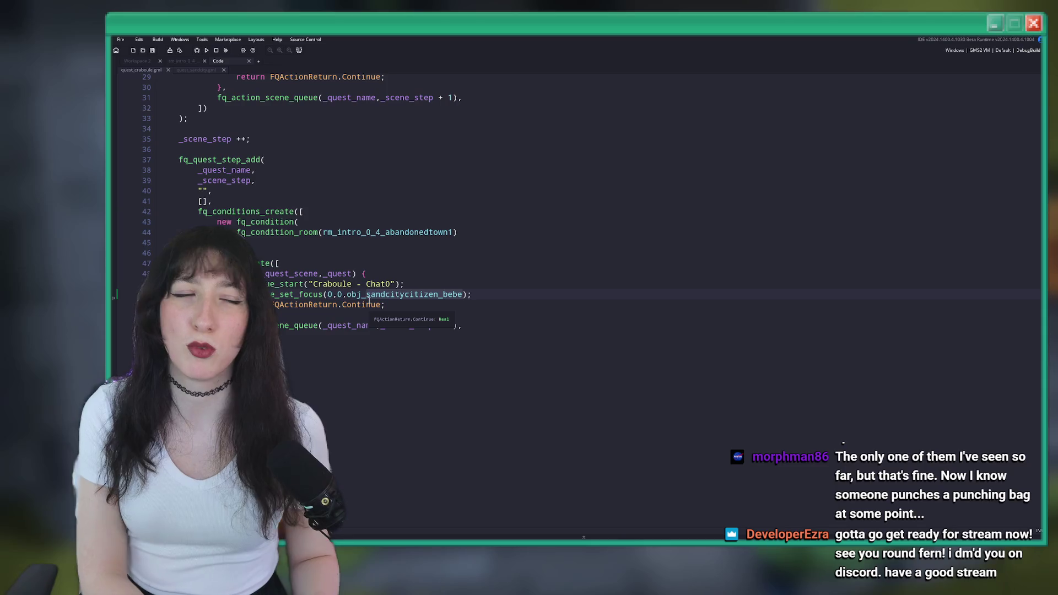
text(fishci)
text(tizen_craboule)
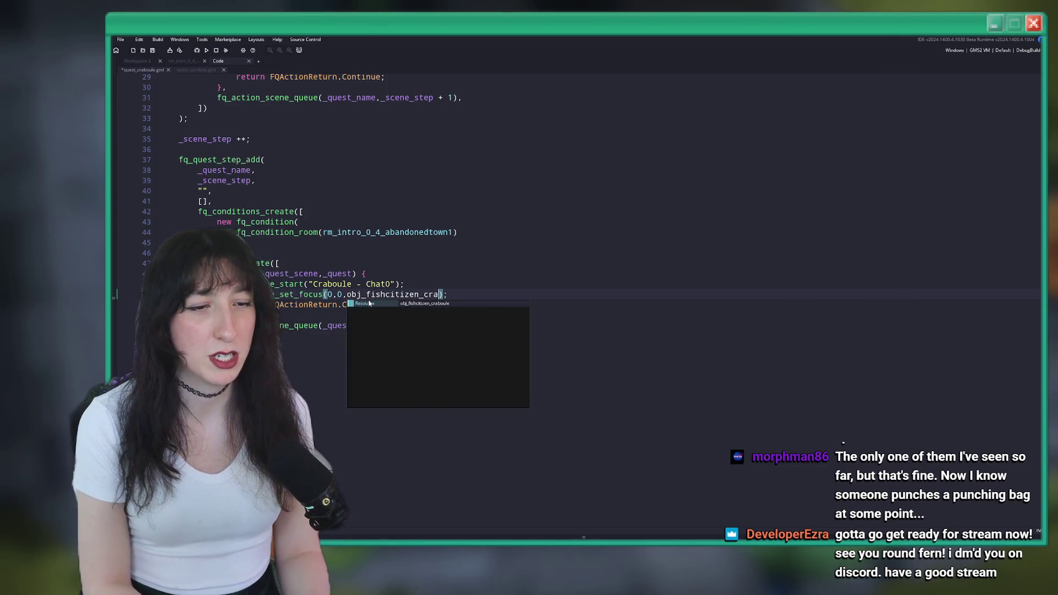
key(ctrl+s)
click(360, 337)
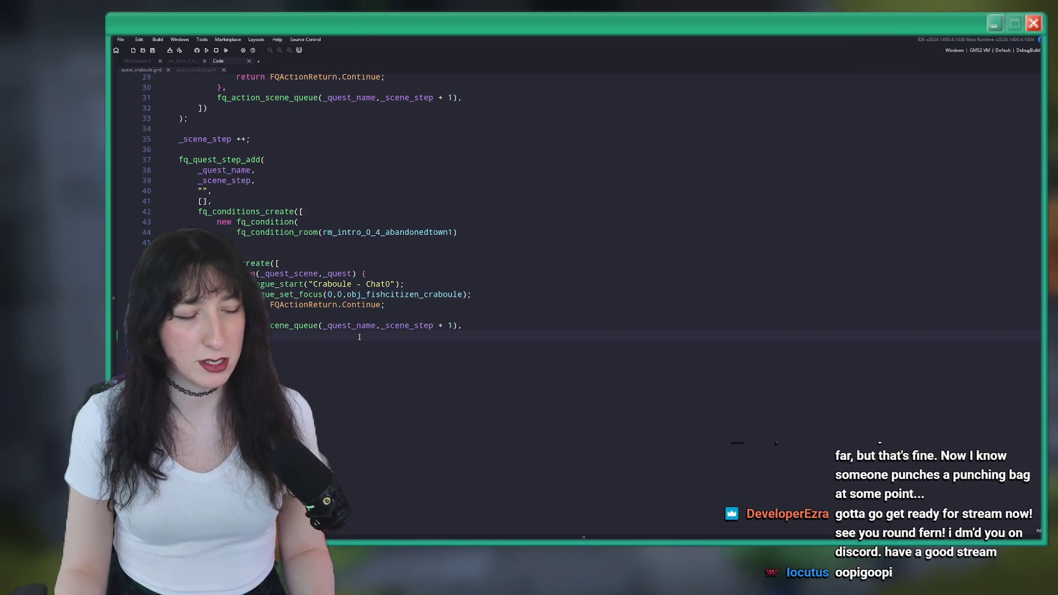
scroll(285, 340, up, 1)
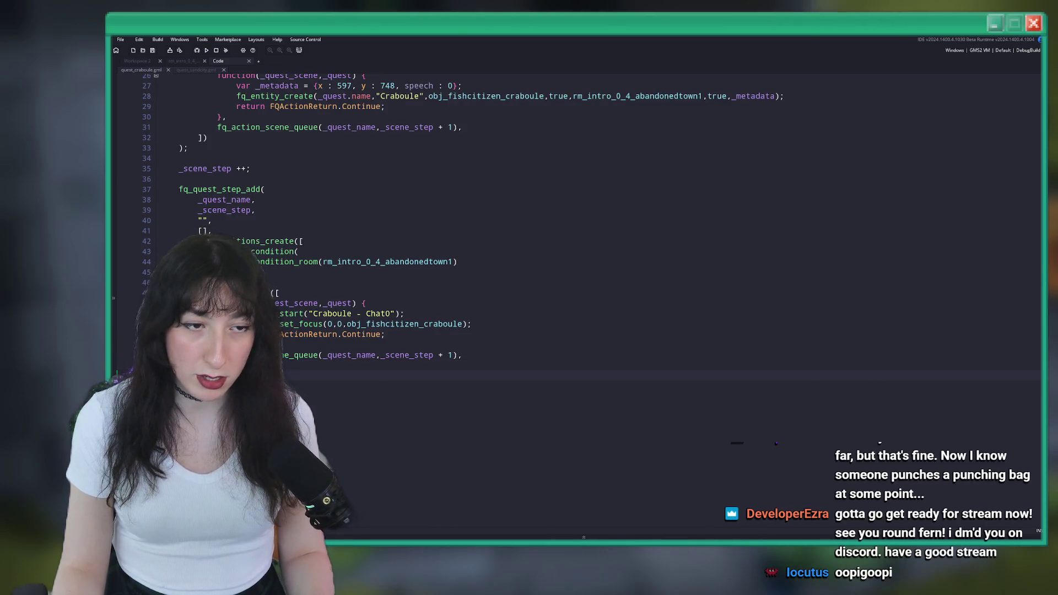
key(ctrl+Tab)
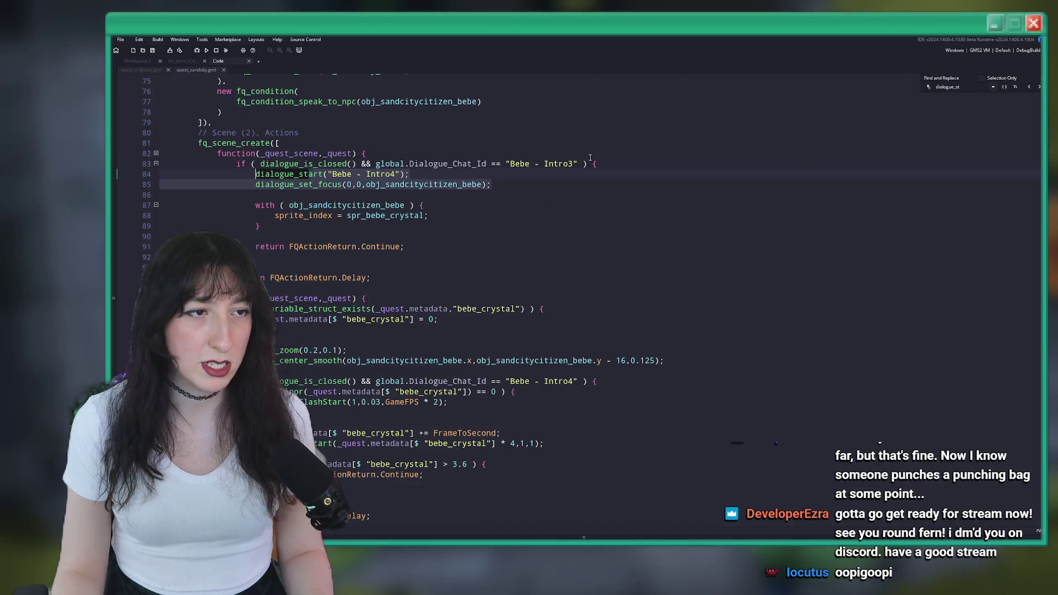
- Open the abandoned town room and locate obj_level_collision_nobake in the asset list
key(ctrl+Tab)
click(185, 61)
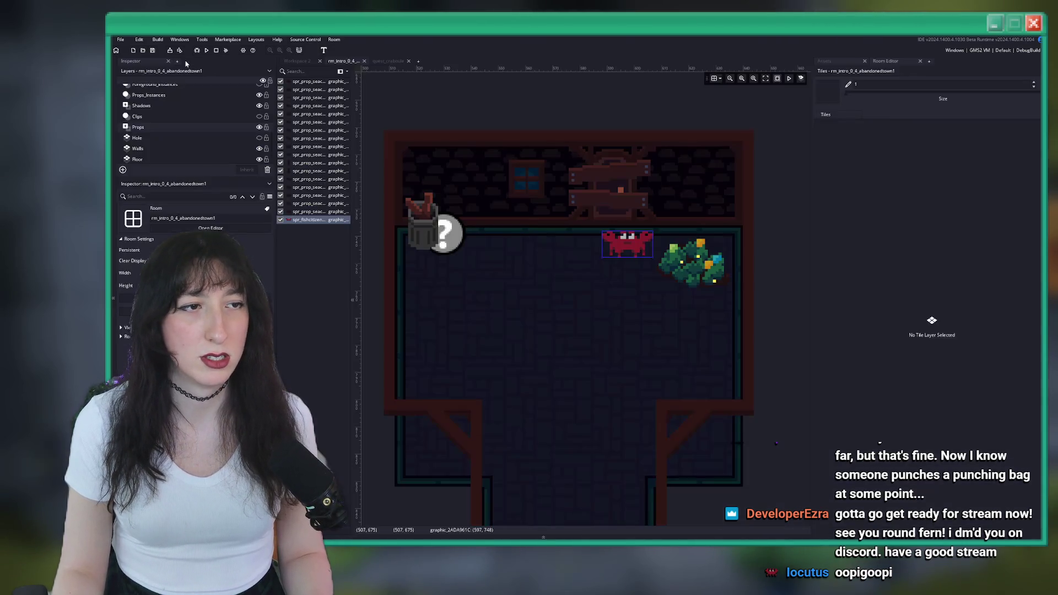
click(824, 60)
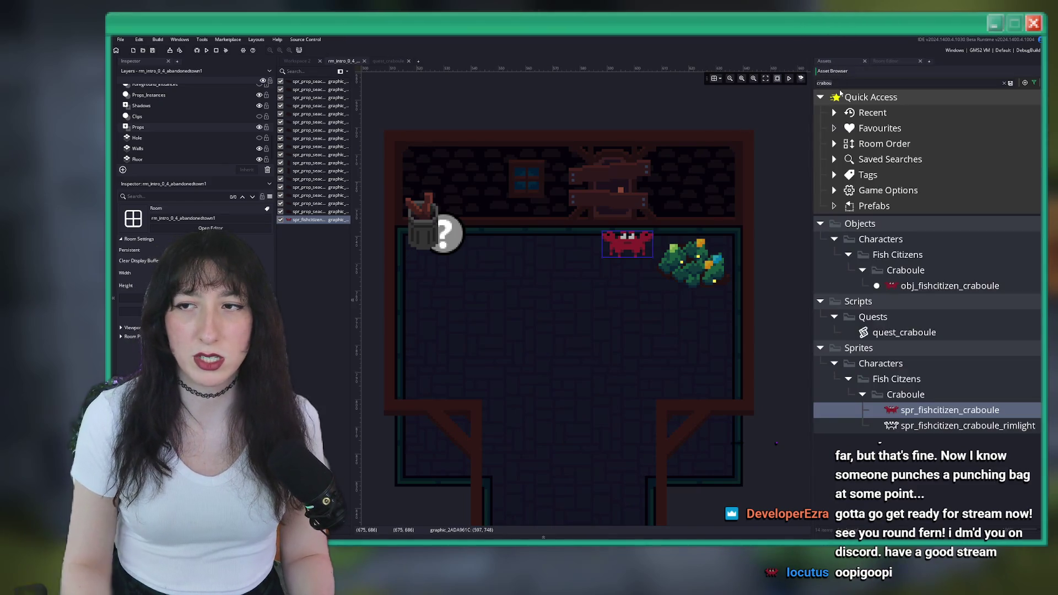
text(nobak)
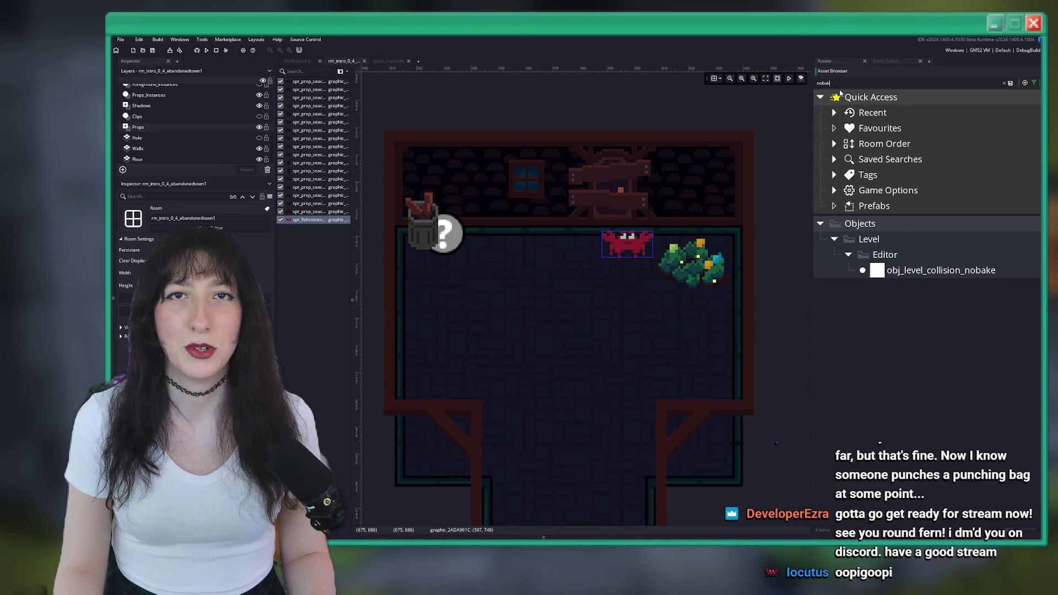
click(887, 276)
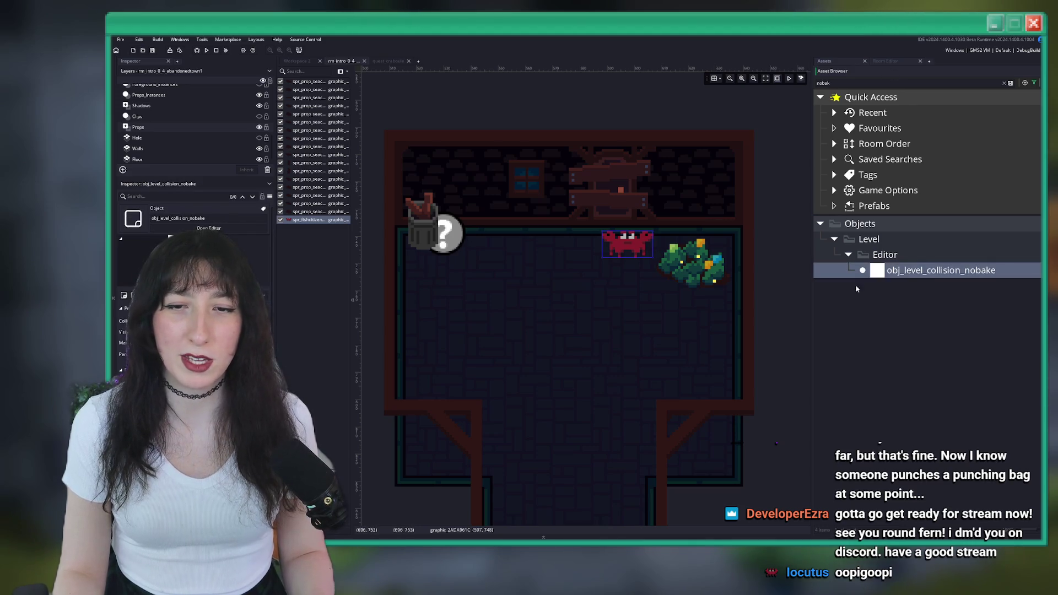
- Select the small collision instance beside the bucket and stretch it across the room floor
scroll(215, 160, up, 2)
click(155, 128)
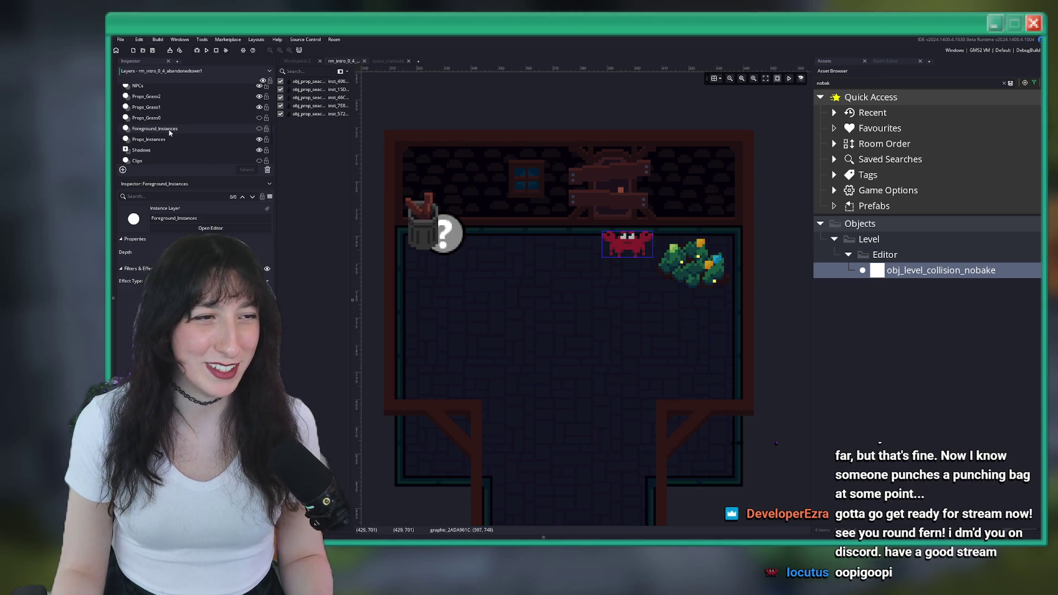
scroll(202, 114, up, 1)
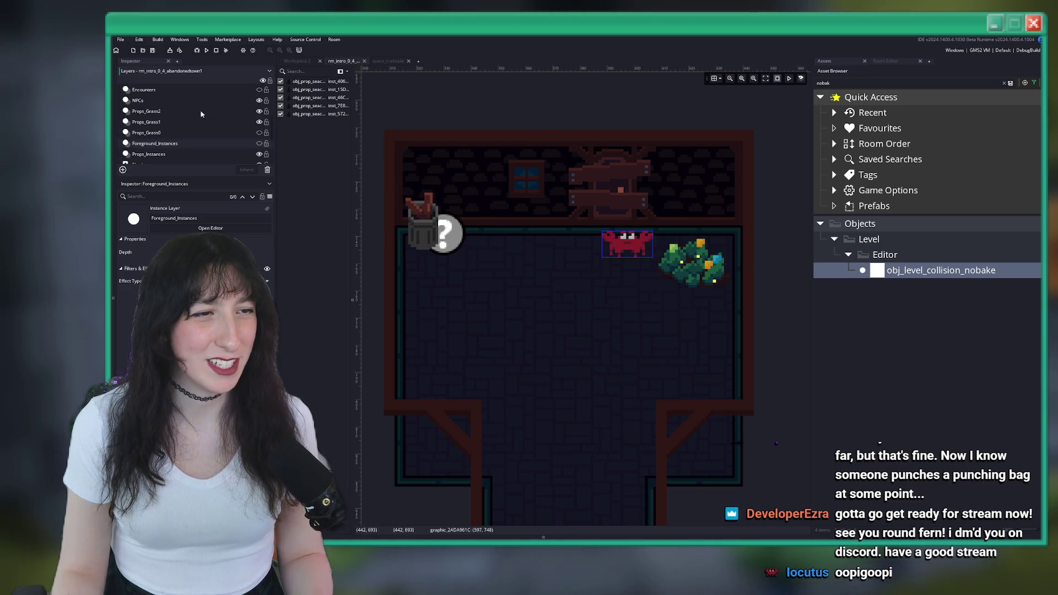
click(173, 111)
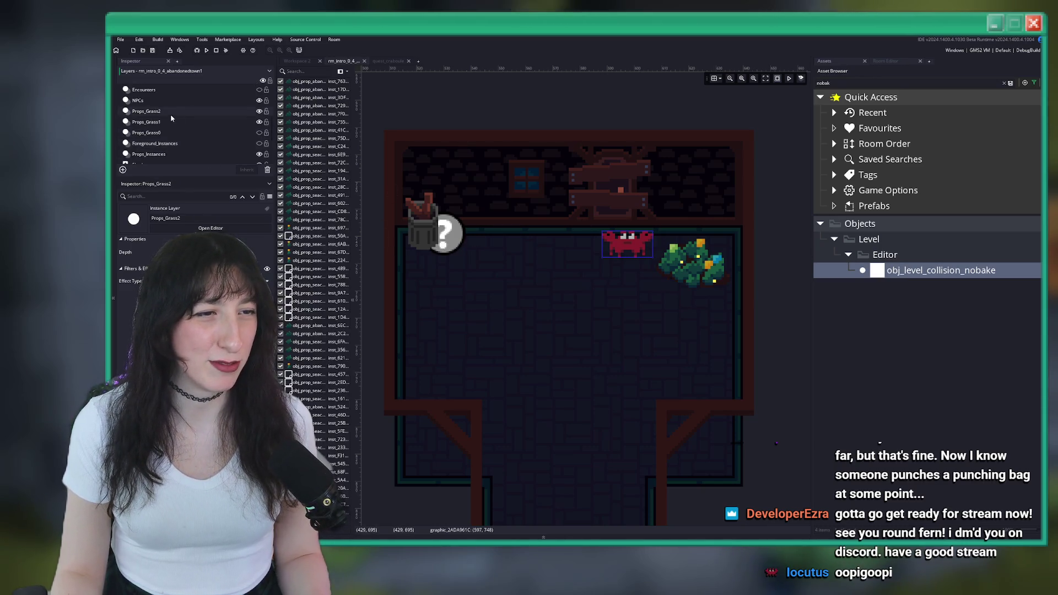
click(396, 230)
mouse_move(397, 228)
mouse_down()
mouse_move(571, 383)
mouse_move(676, 435)
mouse_move(747, 454)
mouse_up()
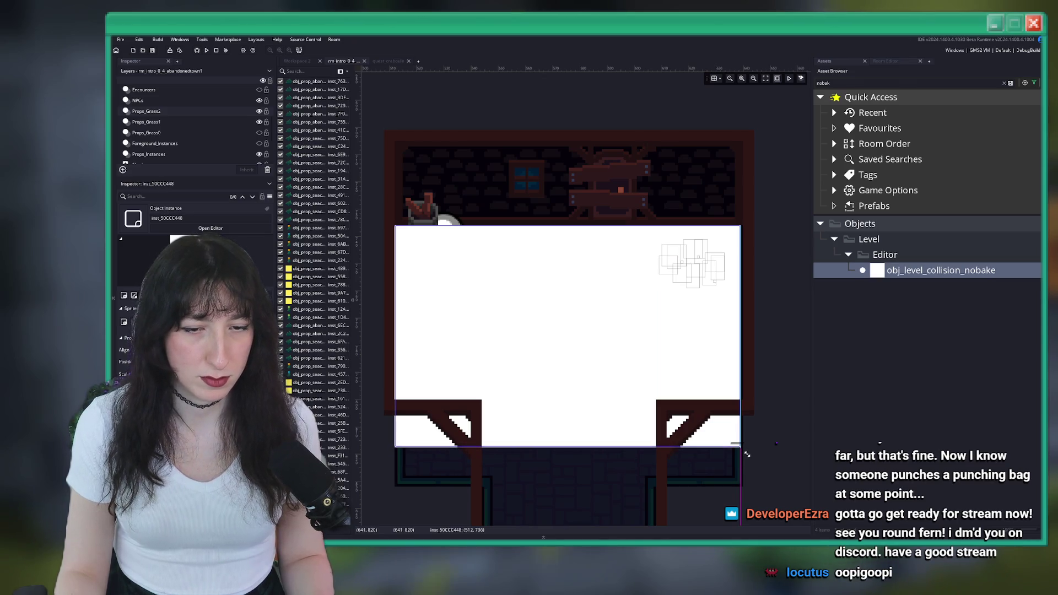
click(378, 62)
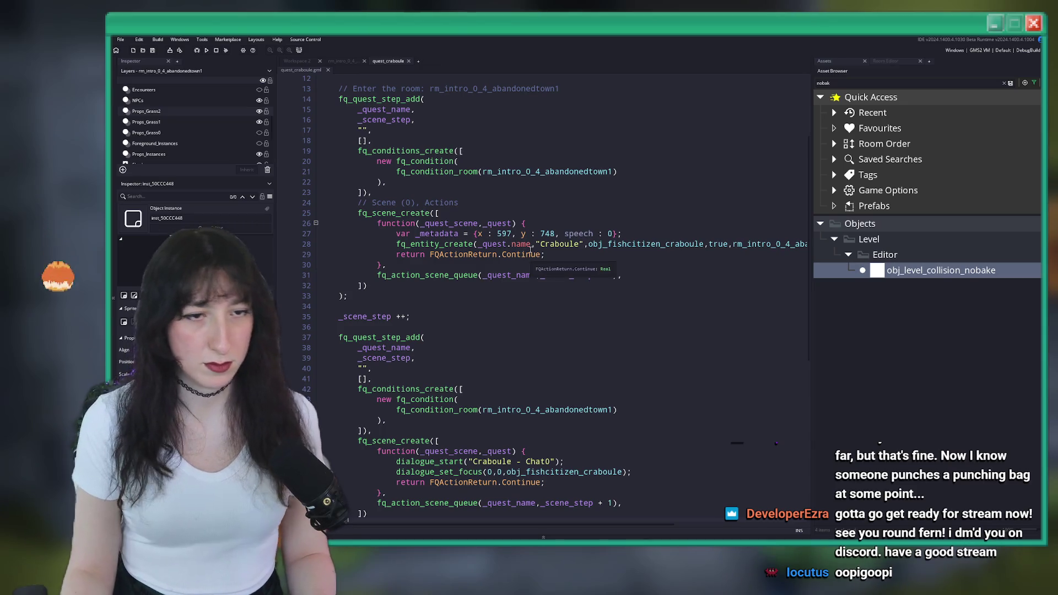
- Duplicate the step-two fq_condition_room(rm_intro_0_4_abandonedtown1) block and select the copy's room call
scroll(530, 357, down, 2)
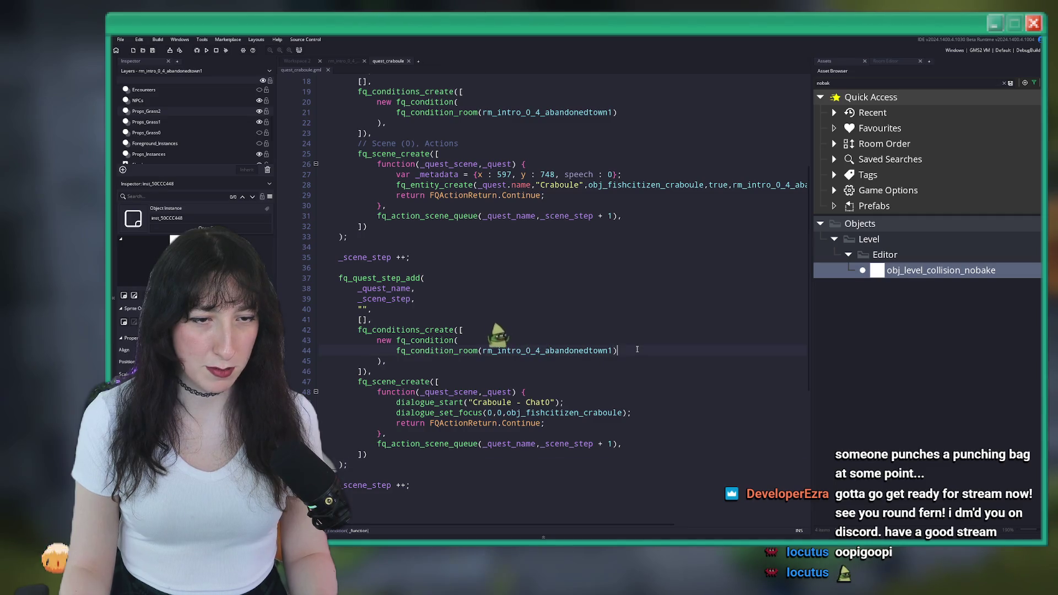
click(395, 361)
key(shift+Up)
key(shift+Up)
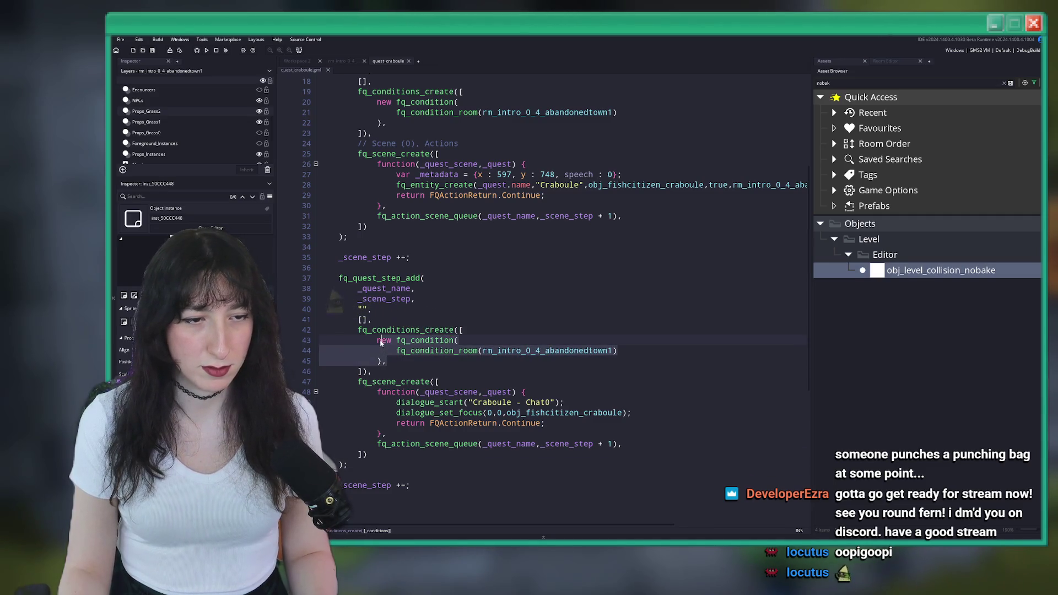
key(ctrl+d)
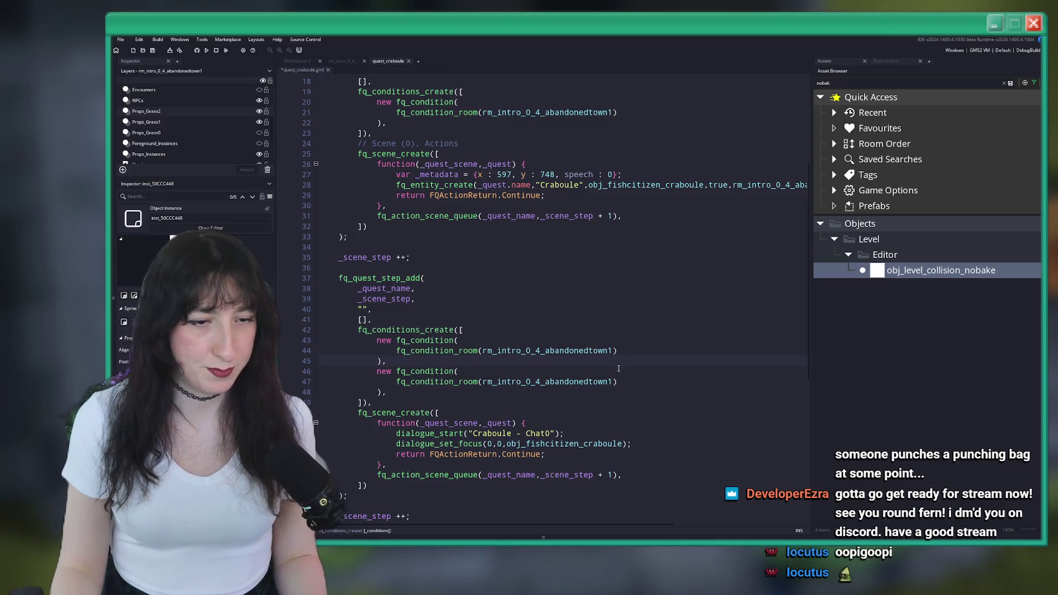
drag(618, 382, 455, 381)
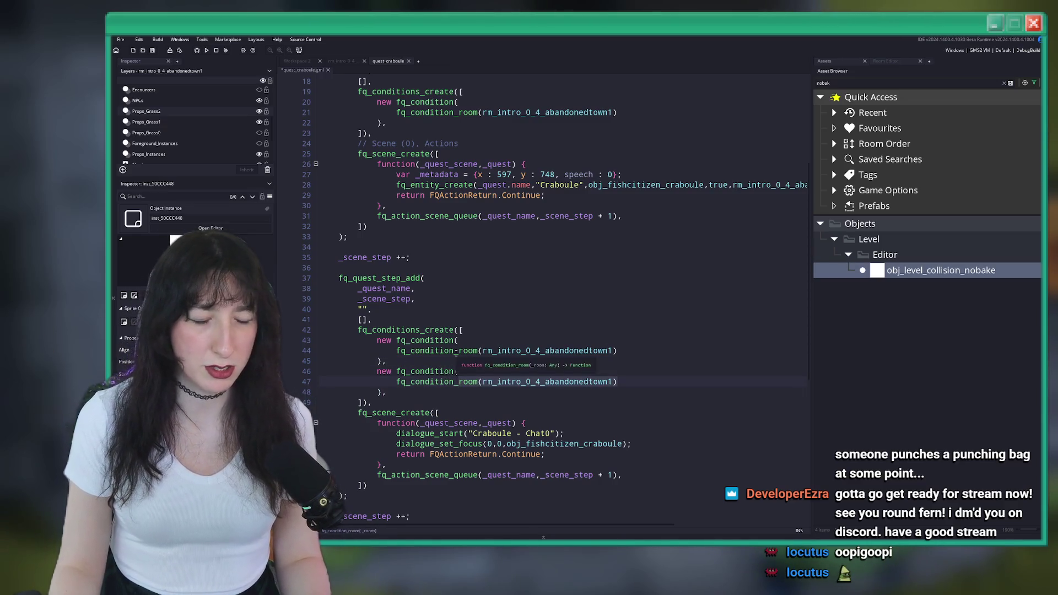
- Replace the copied call with fq_condition_object_inside_area(obj_player,512,736,512 + 127,736 + 81.50537)
key(BackSpace)
text(obj)
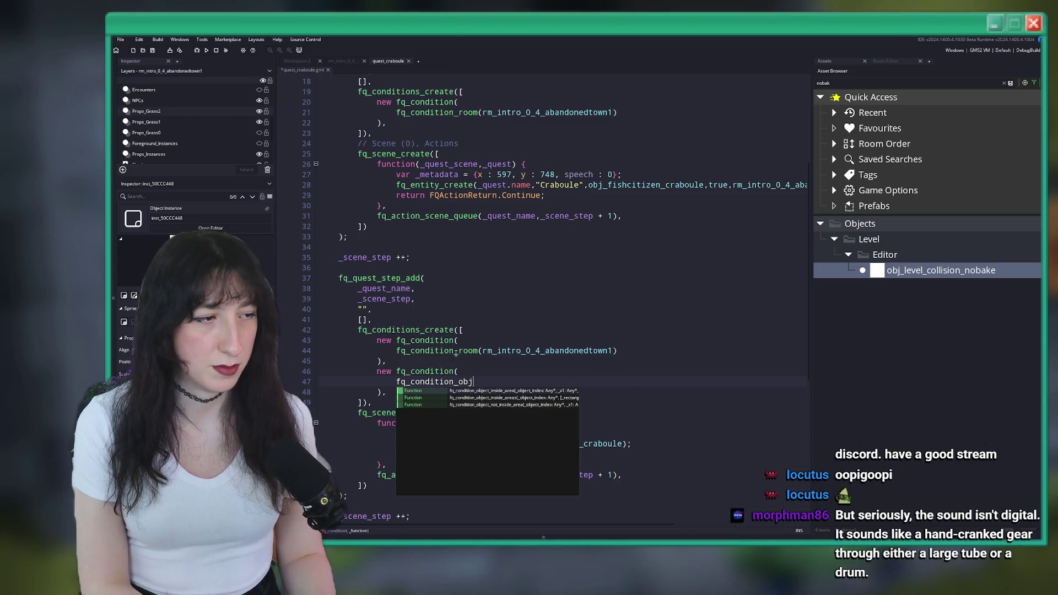
key(Return)
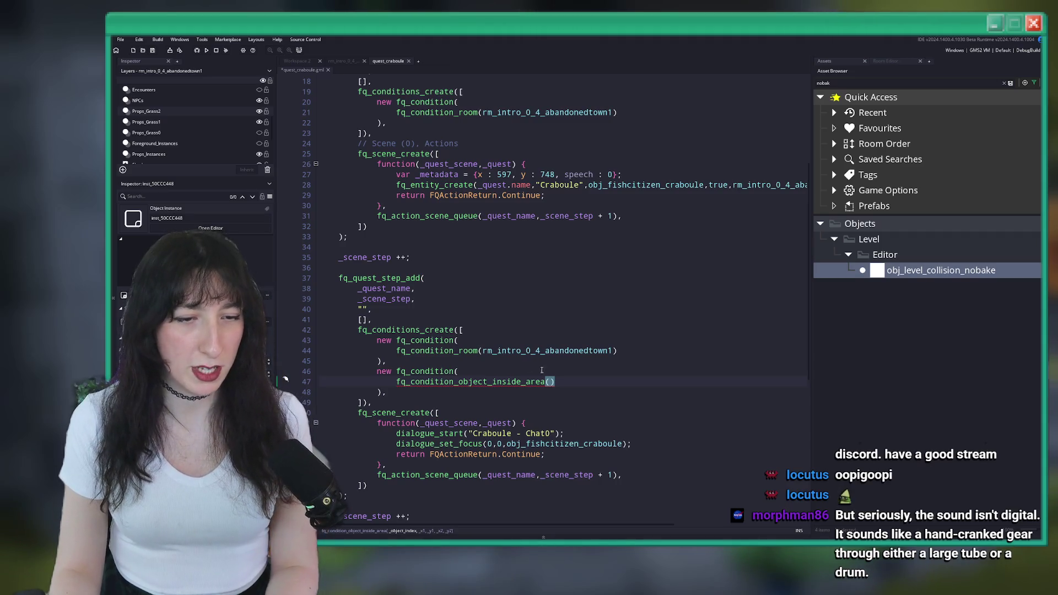
text(d)
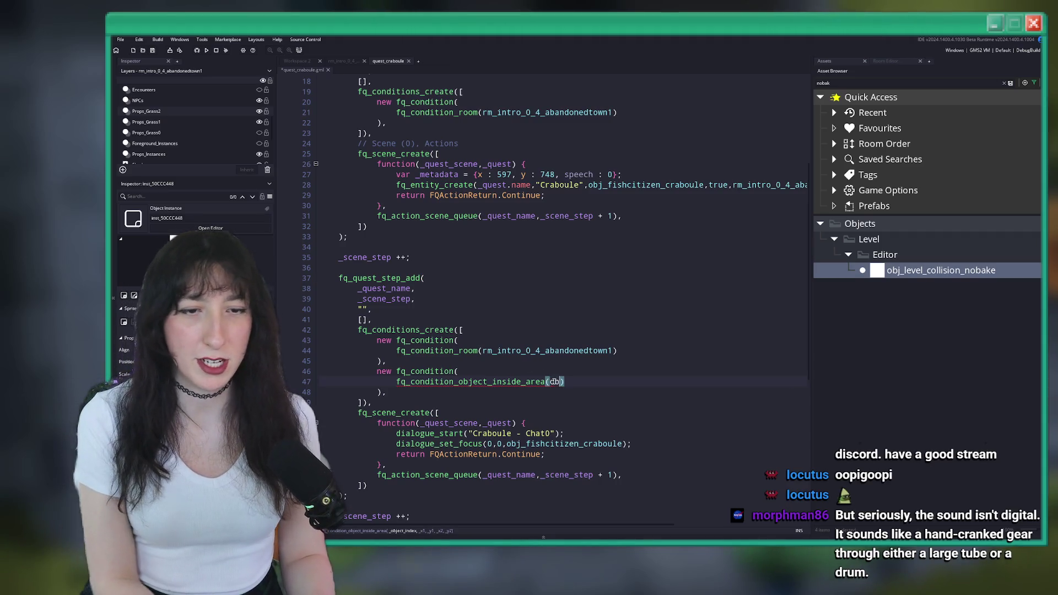
text(_player)
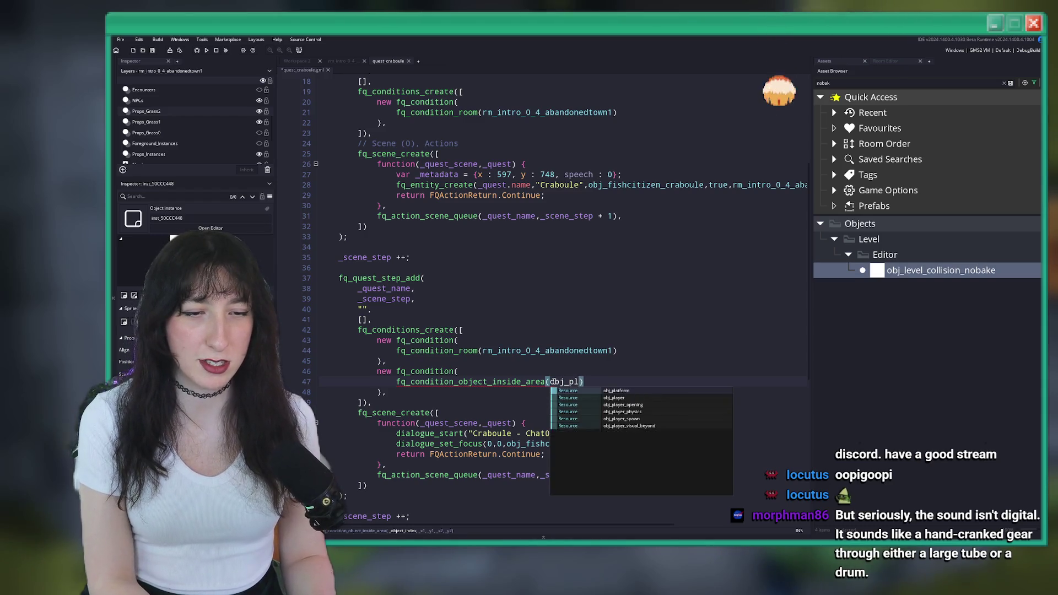
text(, )
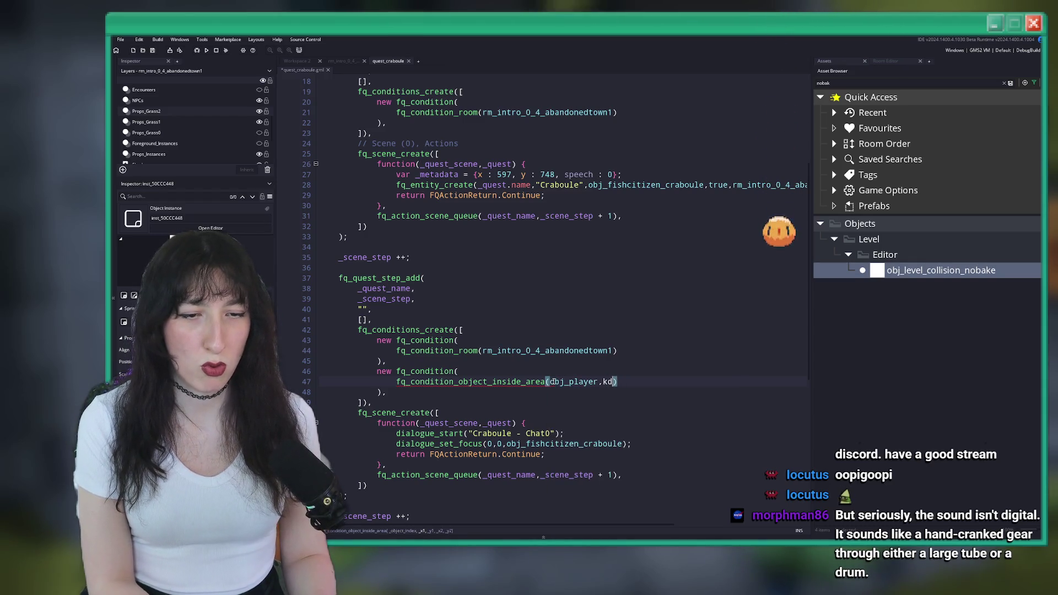
text(512,)
text(736,12)
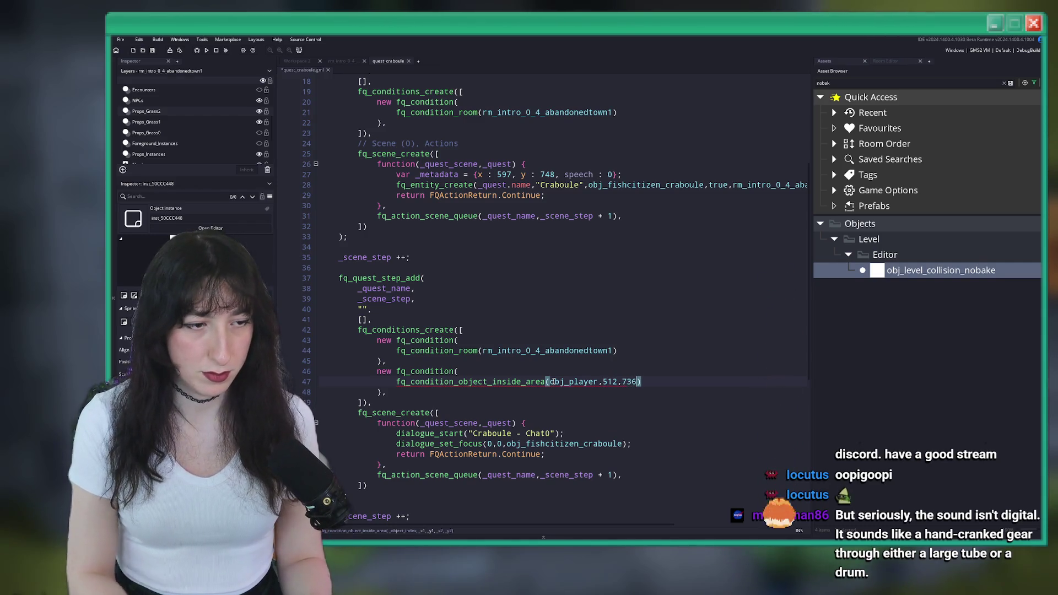
key(BackSpace)
key(BackSpace)
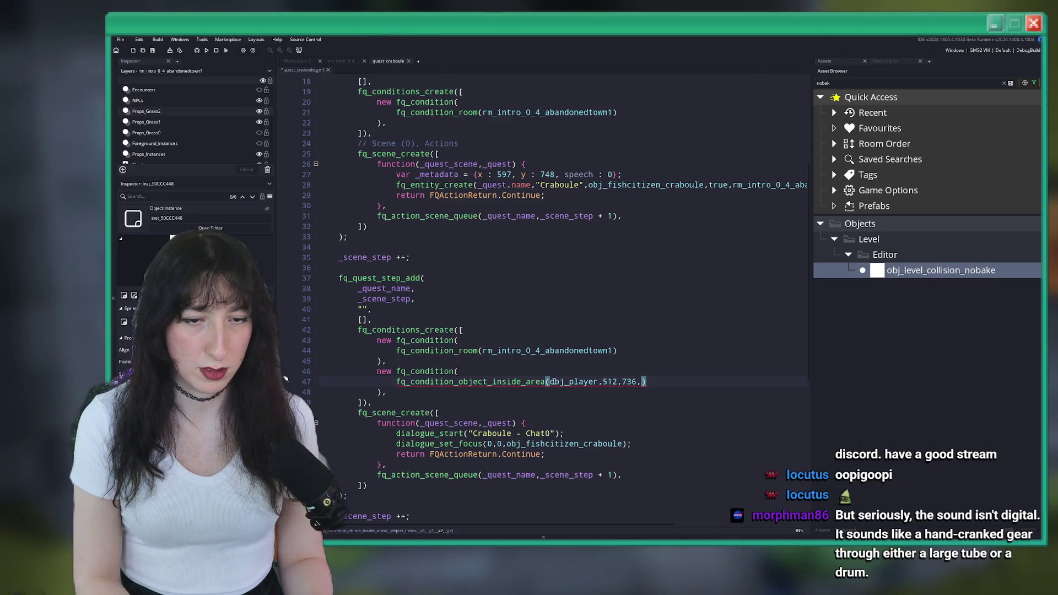
text(512 + 127,736)
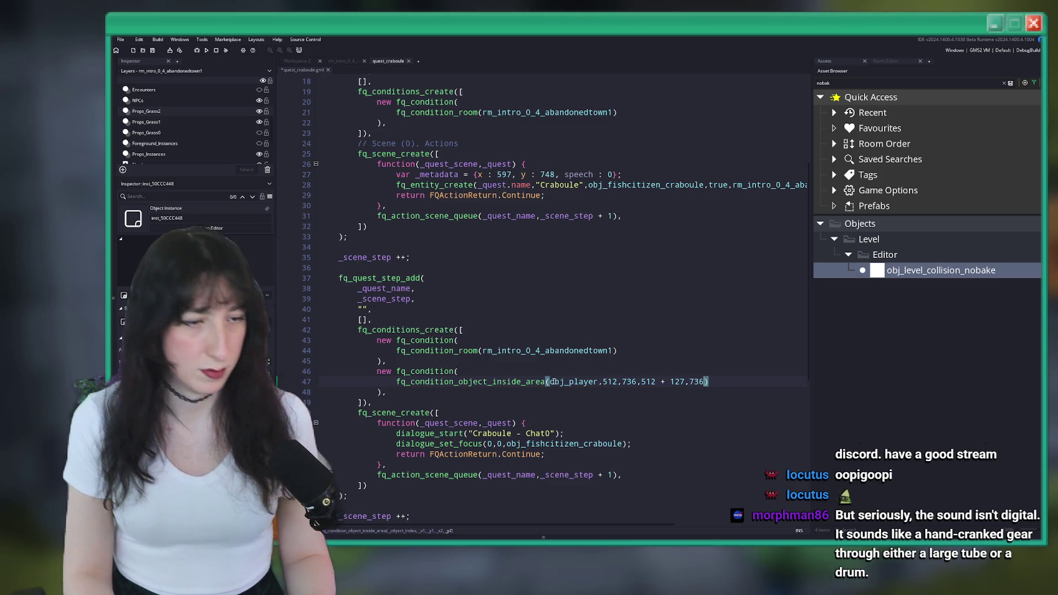
text(81.50537)
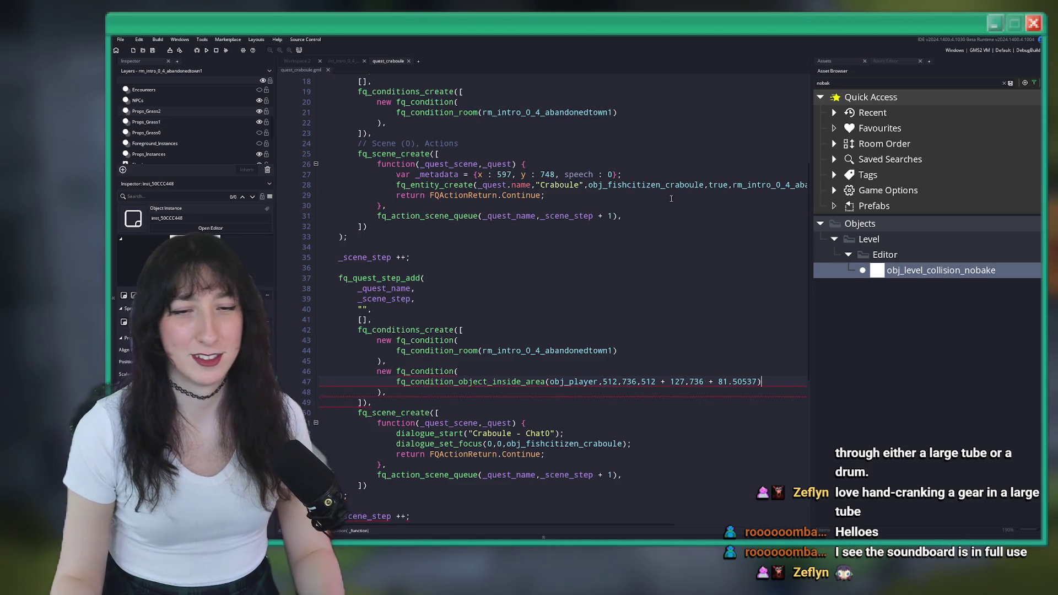
- Add a new line in the scene function and start typing 'cutscene_wam'
scroll(547, 289, down, 3)
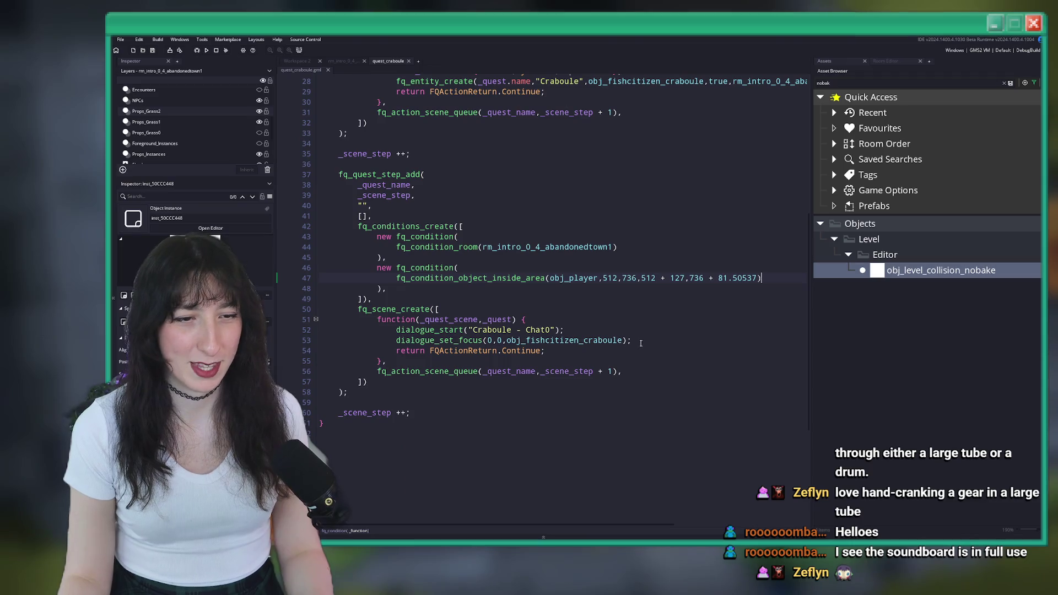
click(662, 322)
key(Return)
text(cut)
text(scene_wa)
text(m)
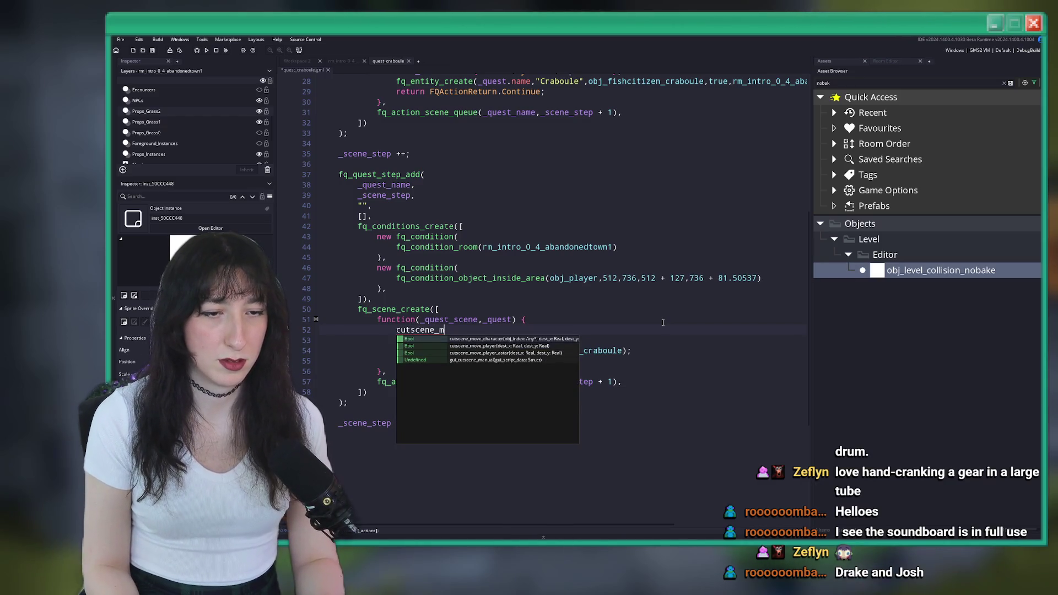
- Insert cutscene_move_player() from autocomplete and peek at its definition in the cutscene scripts
key(Down)
key(Return)
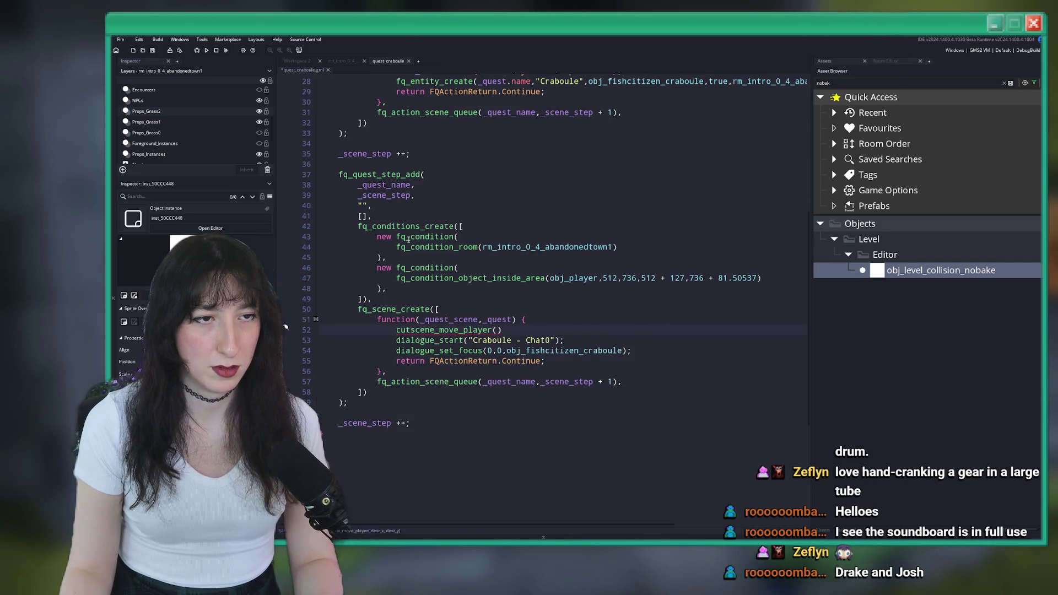
middle_click(420, 329)
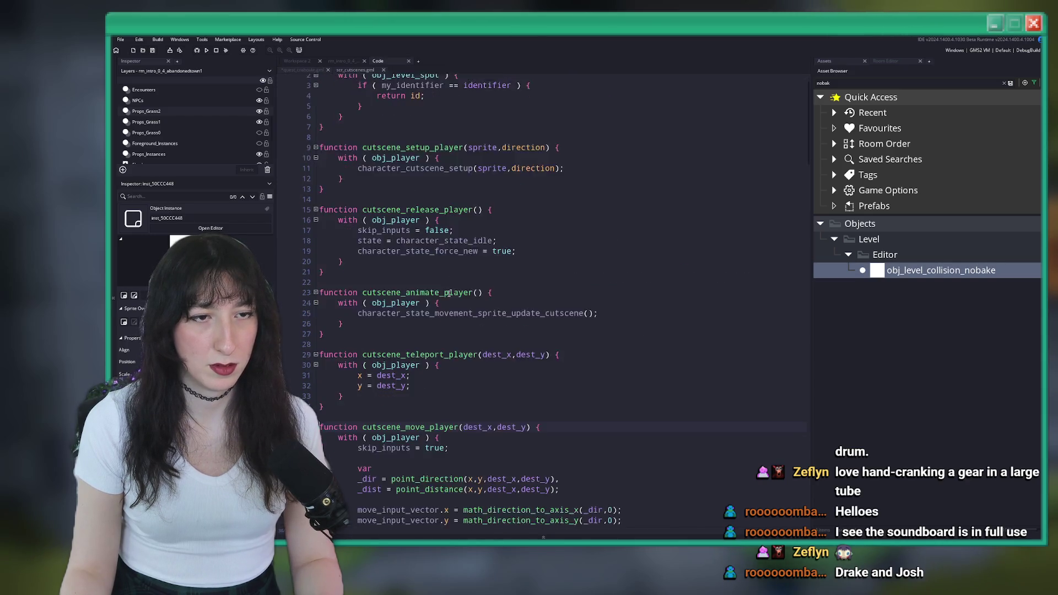
middle_click(359, 71)
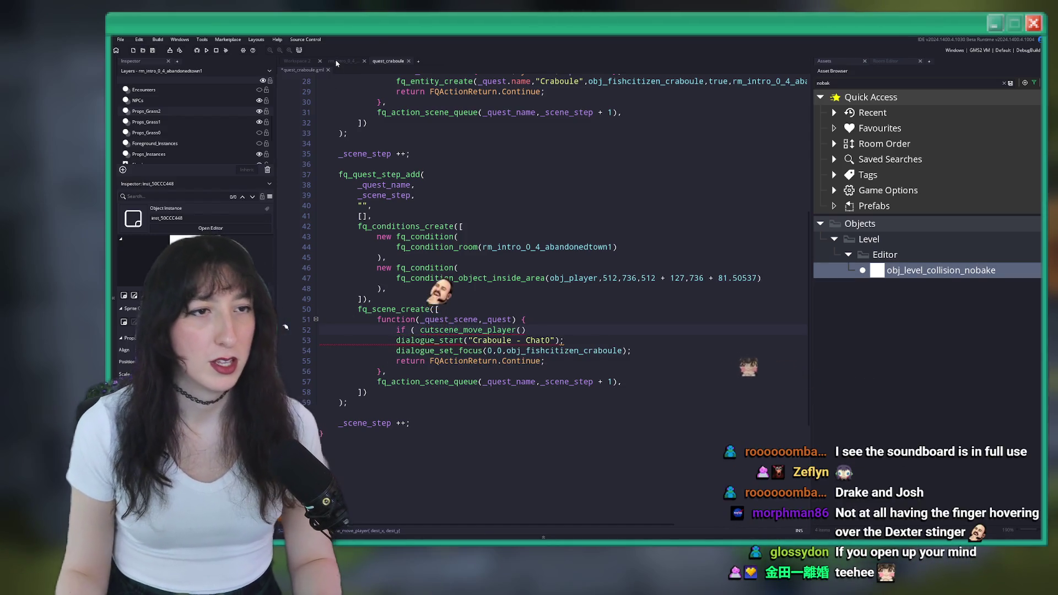
key(ctrl+Tab)
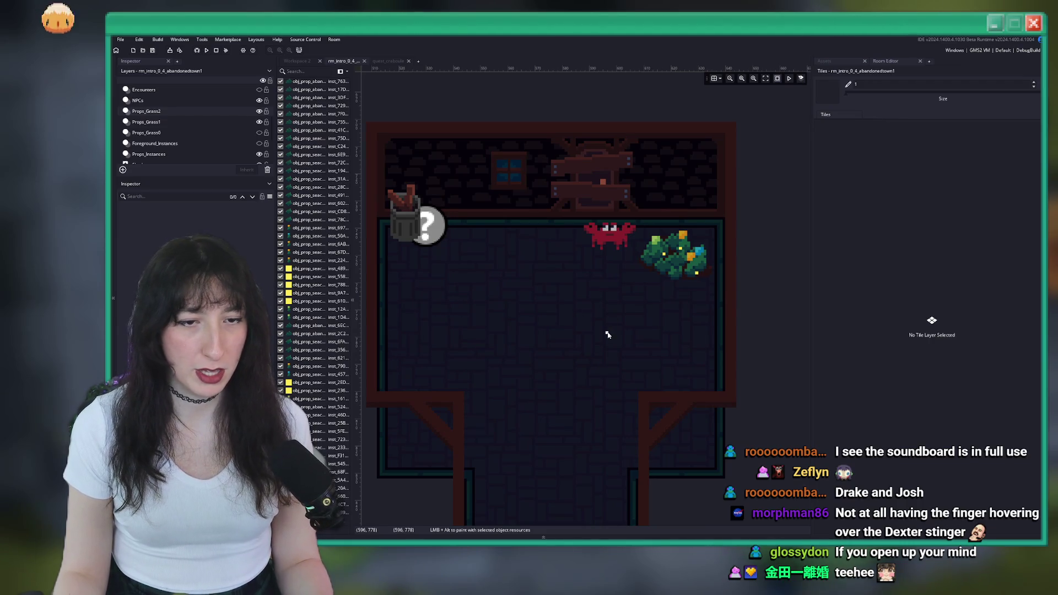
- Read a position in the room and complete the line as 'if ( cutscene_move_player(597,782) ) {'
click(609, 343)
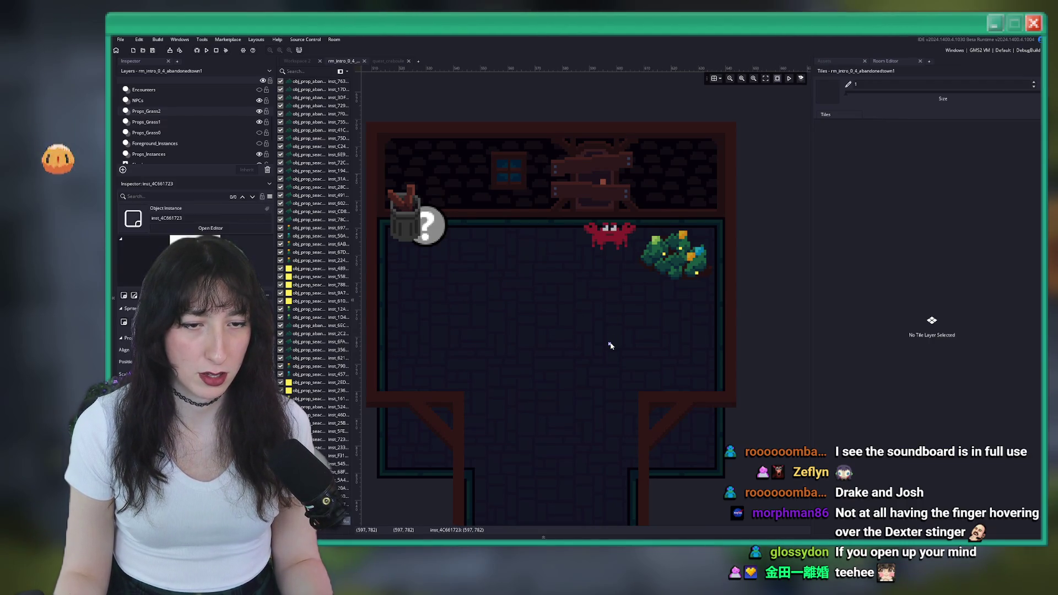
key(ctrl+Tab)
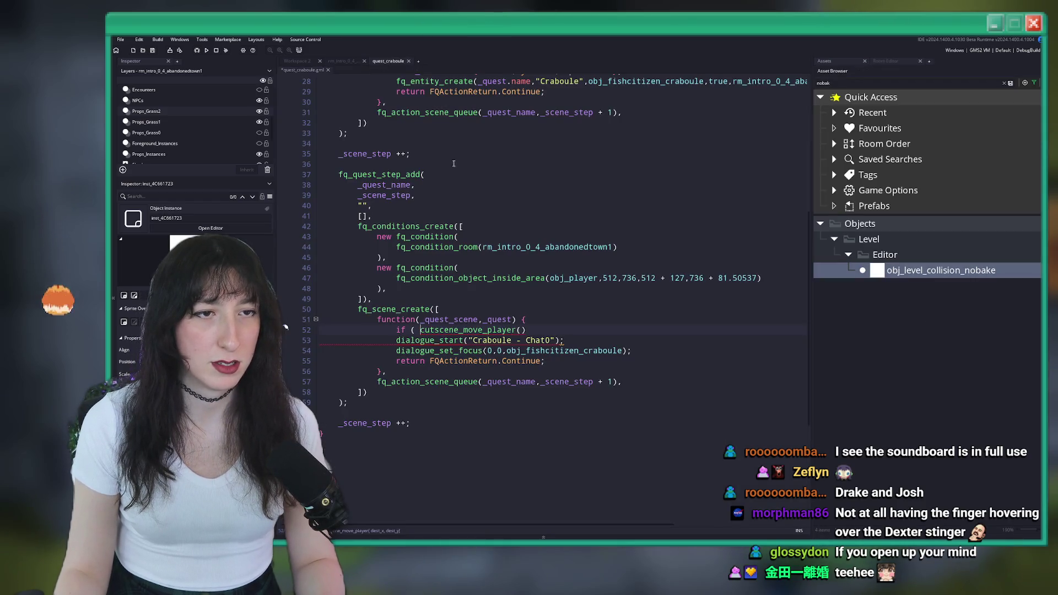
click(522, 329)
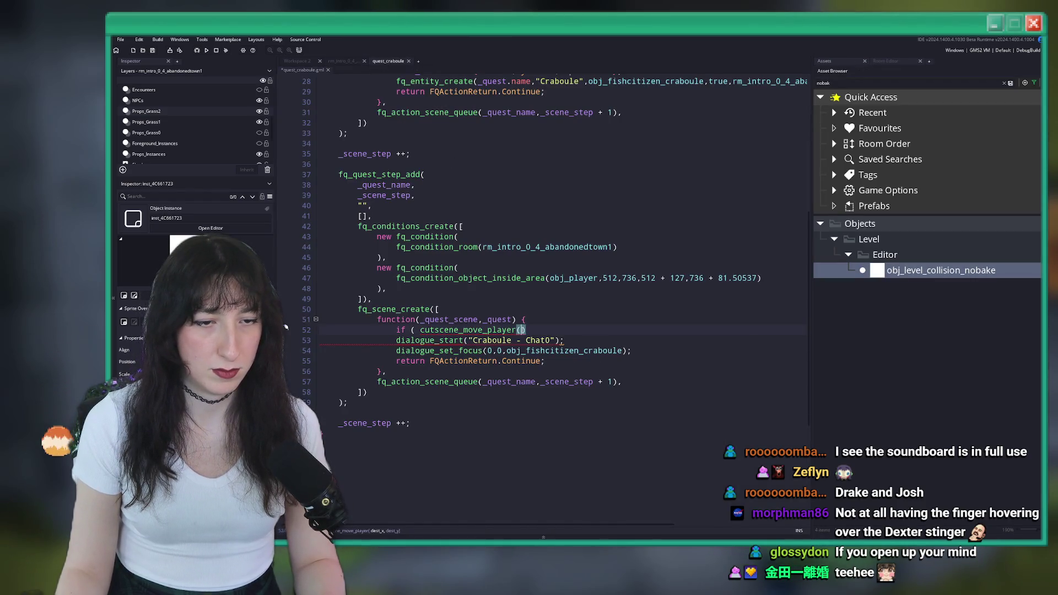
text(597,7)
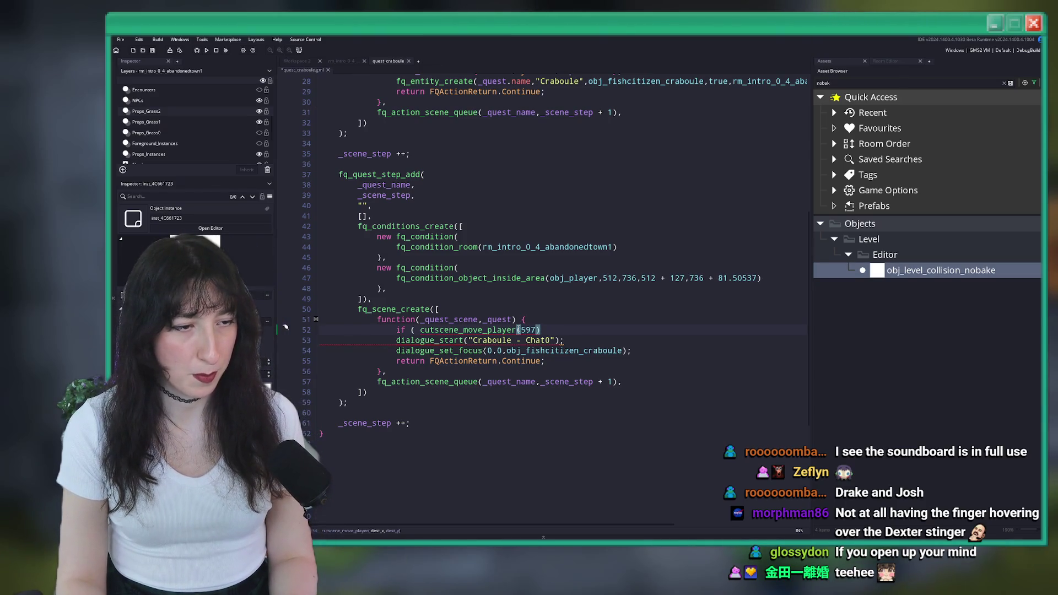
text(82) )
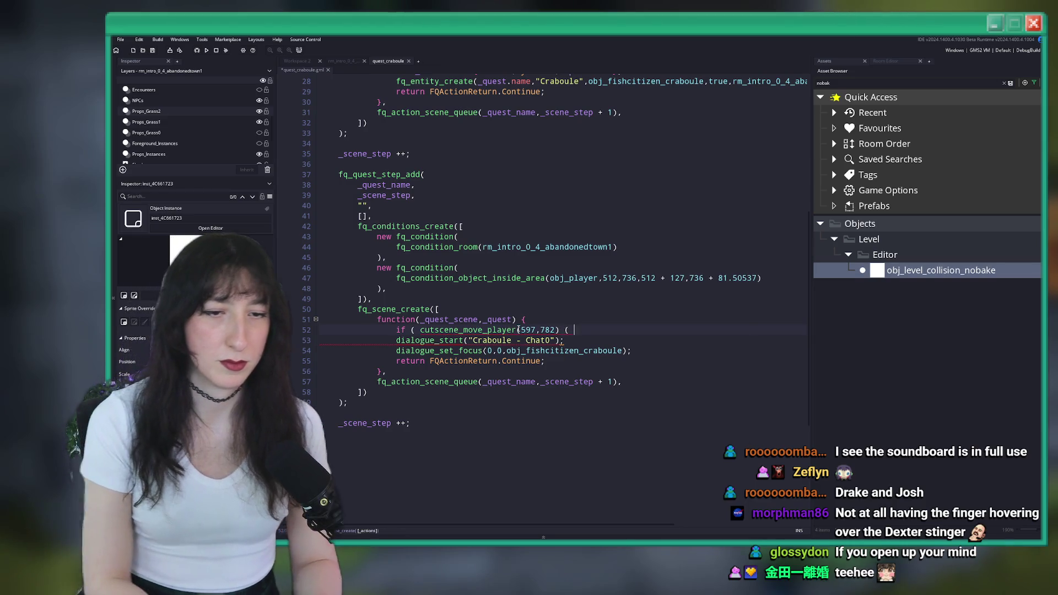
text() {)
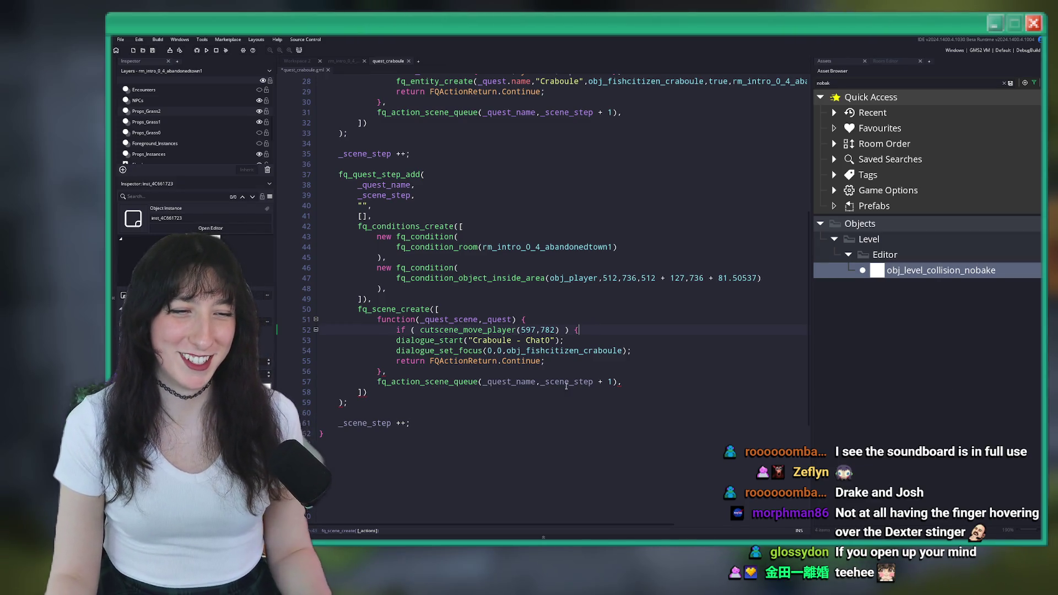
key(Return)
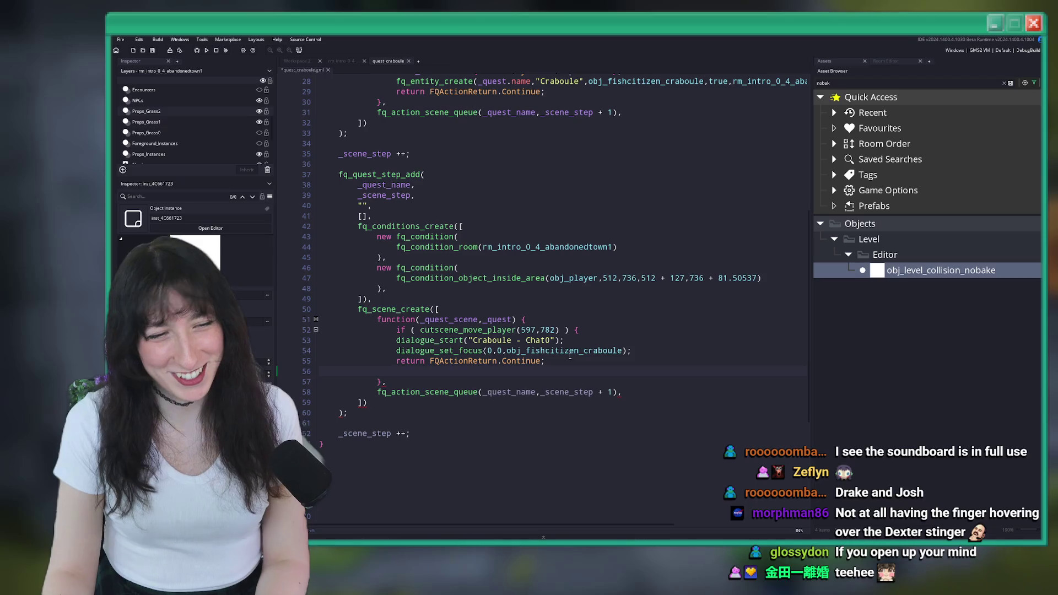
- Close the if block after the Continue return and indent the dialogue lines into it
text(})
drag(566, 361, 325, 340)
key(Tab)
click(523, 379)
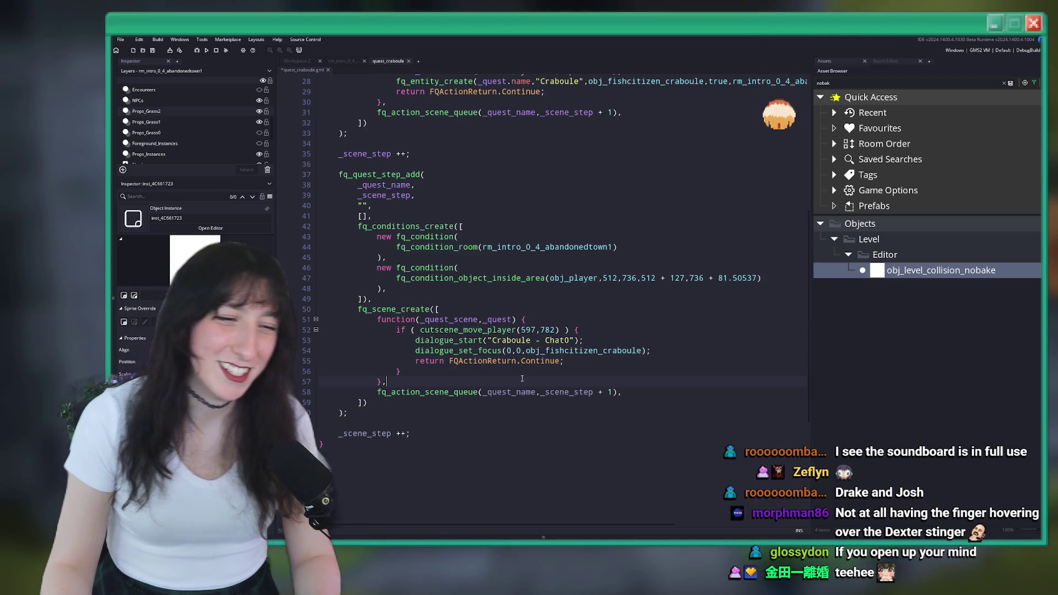
- Drop the trial else branch and add return FQActionReturn.Delay; after the if block
click(522, 372)
text(e)
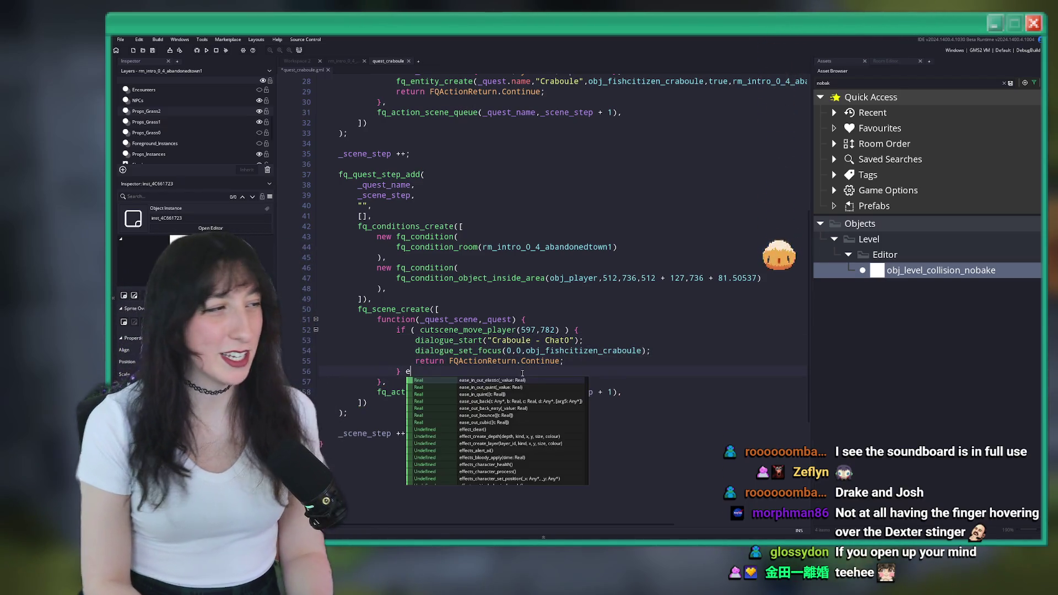
text(lse {)
key(Return)
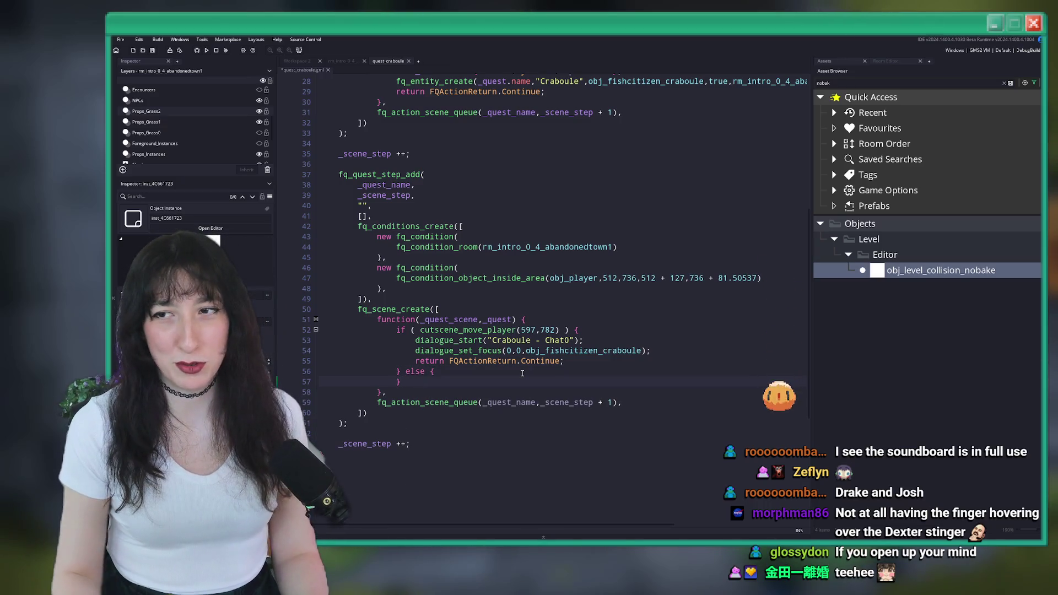
key(Return)
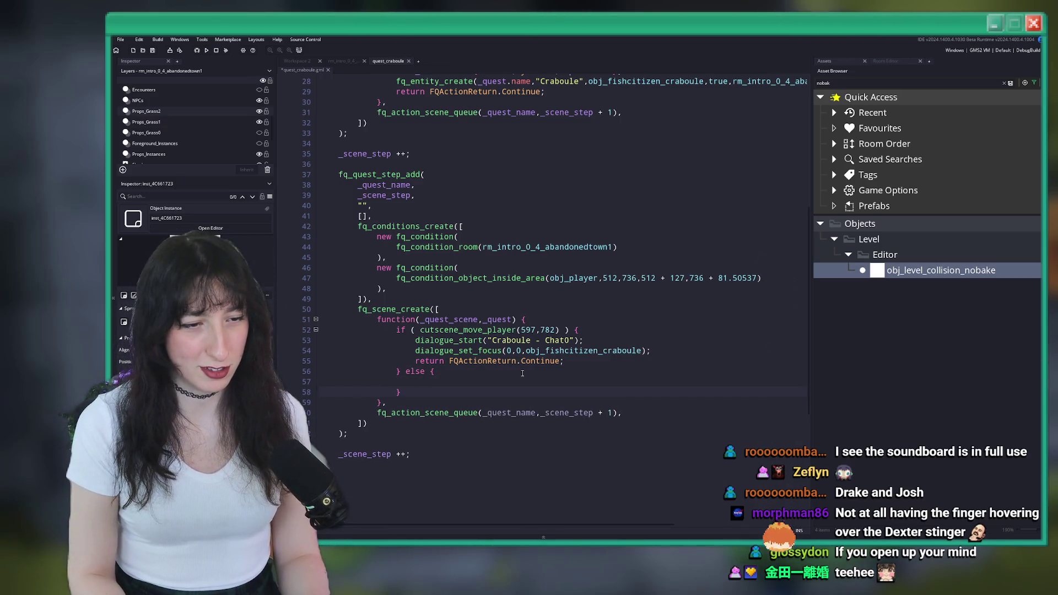
text(jre)
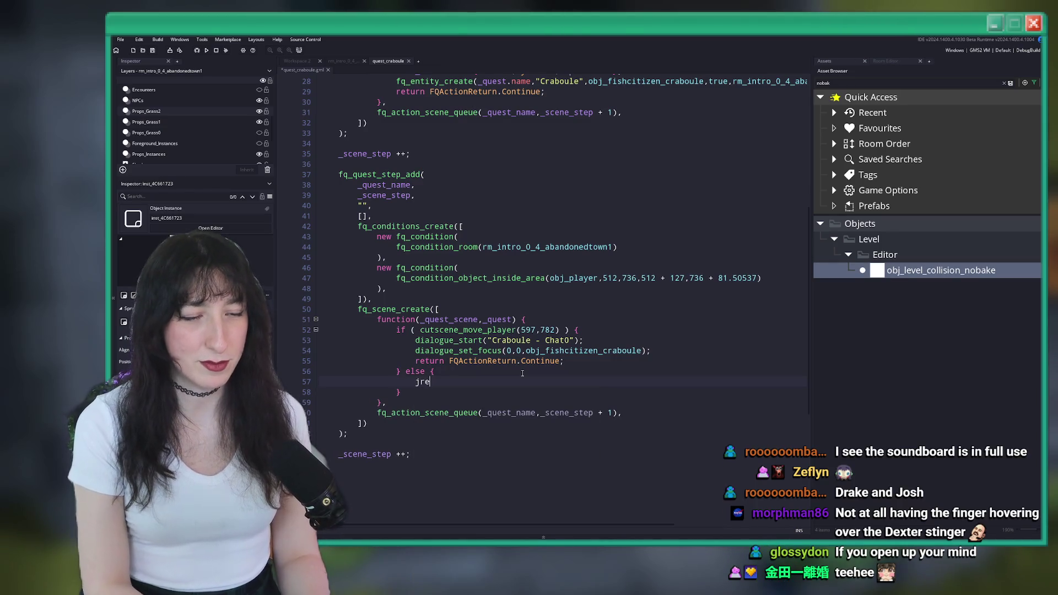
key(BackSpace)
key(BackSpace)
key(BackSpace)
drag(429, 380, 405, 368)
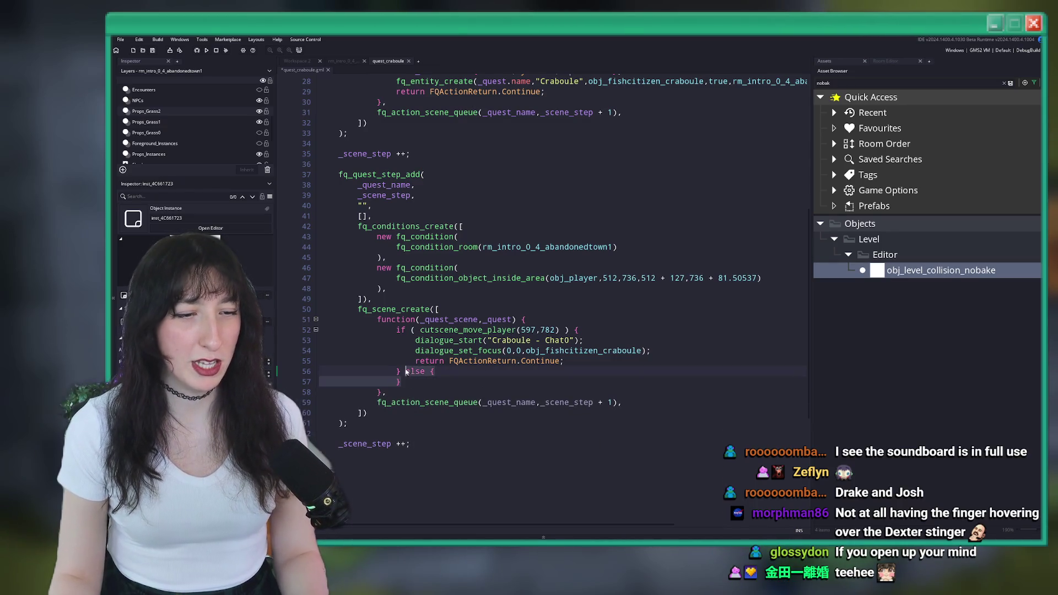
key(BackSpace)
key(Return)
key(Return)
text(retur)
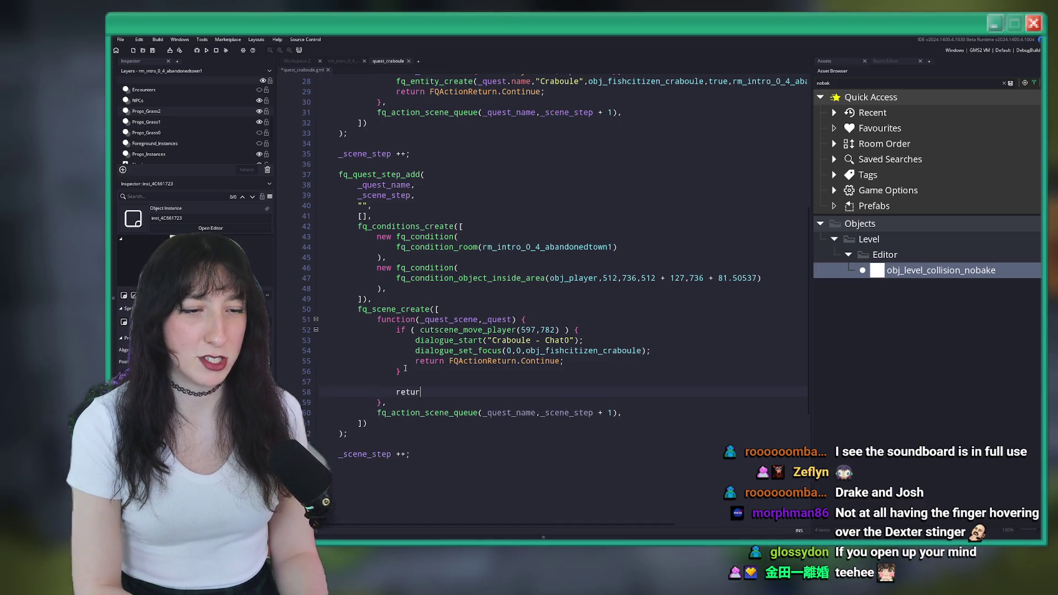
text(n FQActionReturn.Del)
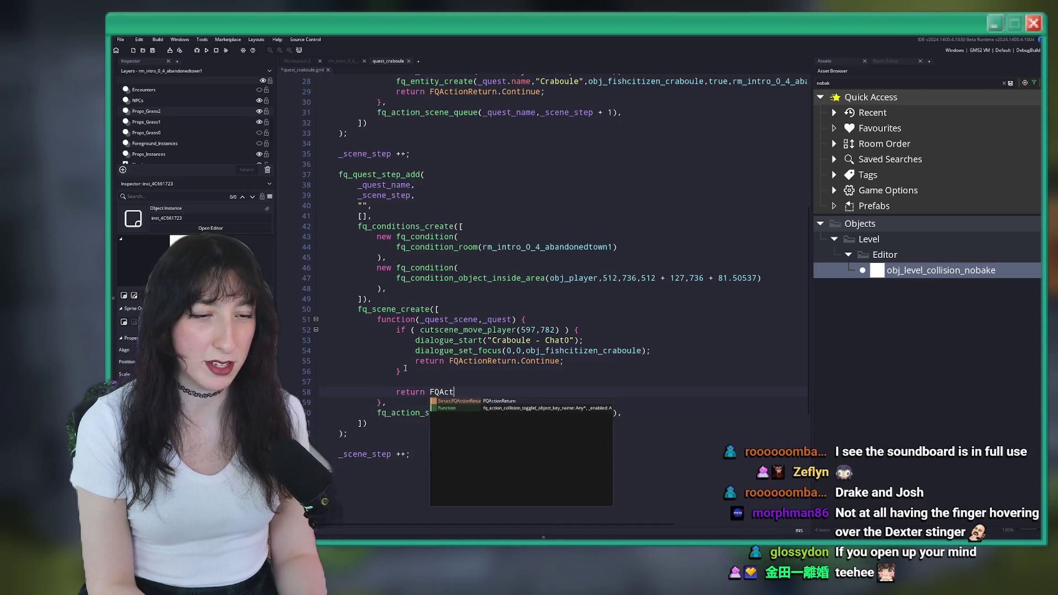
key(Return)
text(;)
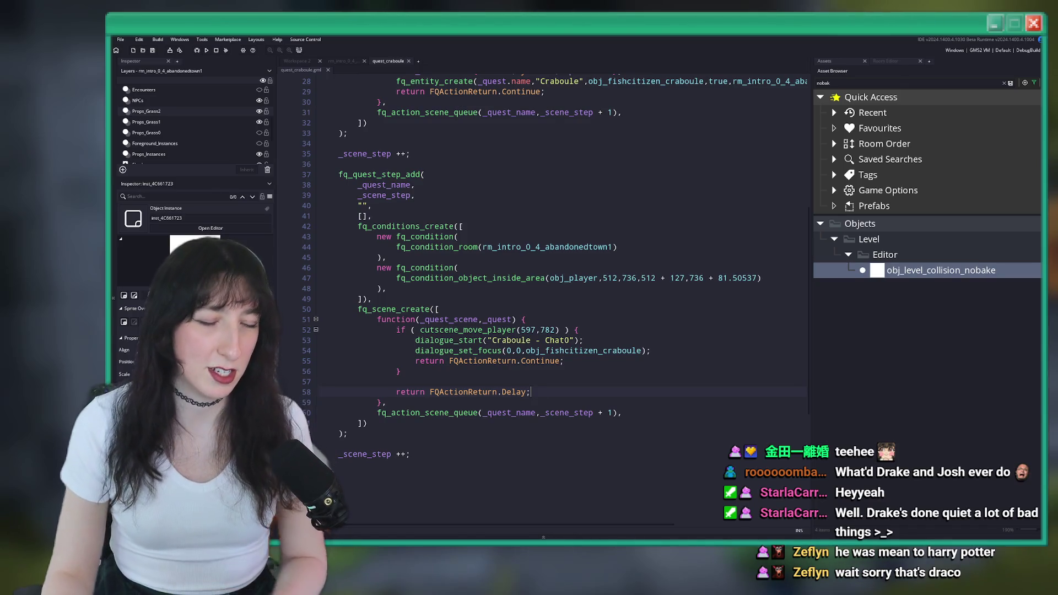
click(663, 404)
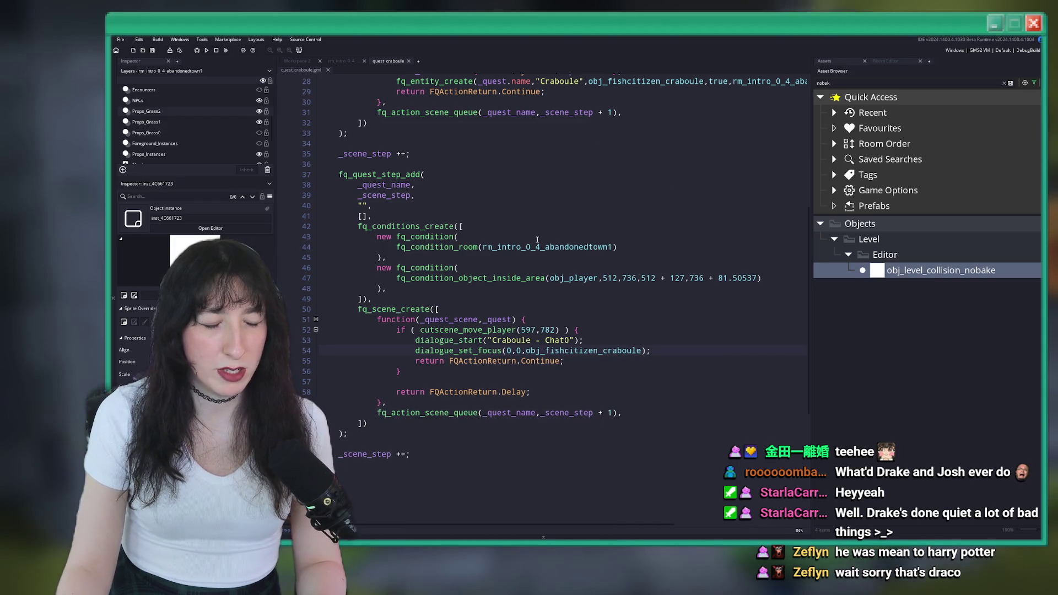
- Add cutscene_setup_player(spr_player_idle_up,90) at the top of the if block and save quest_craboule
click(601, 331)
key(Return)
text(ite)
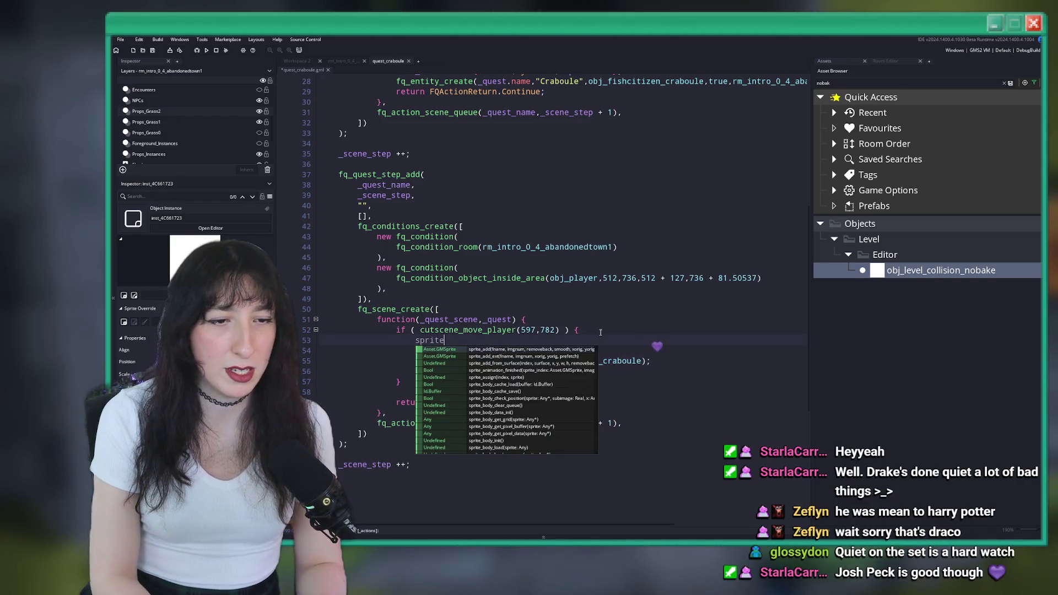
key(BackSpace)
key(BackSpace)
key(BackSpace)
text(player_se)
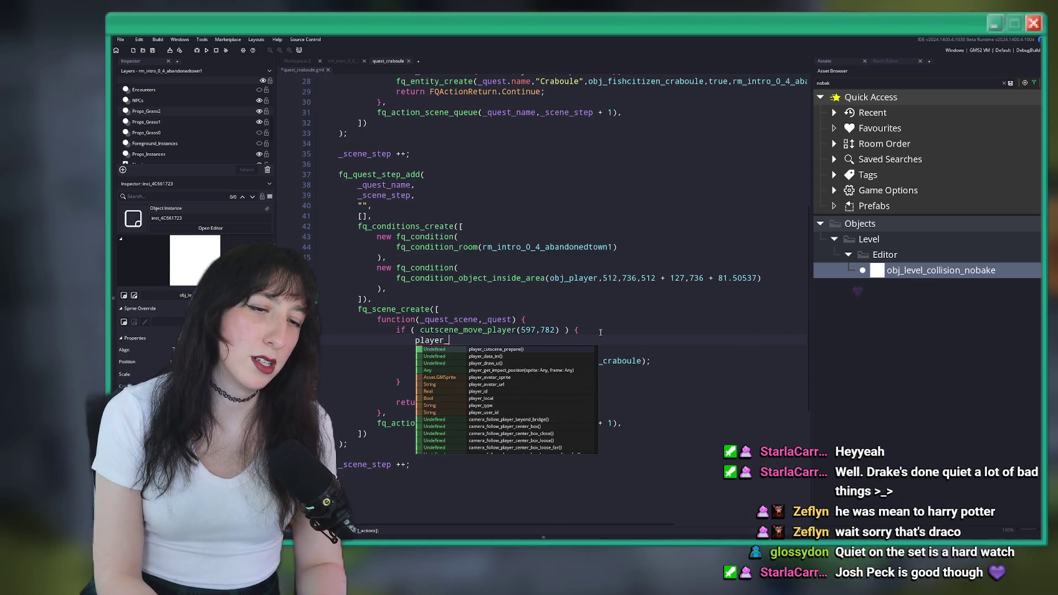
key(BackSpace)
key(BackSpace)
key(BackSpace)
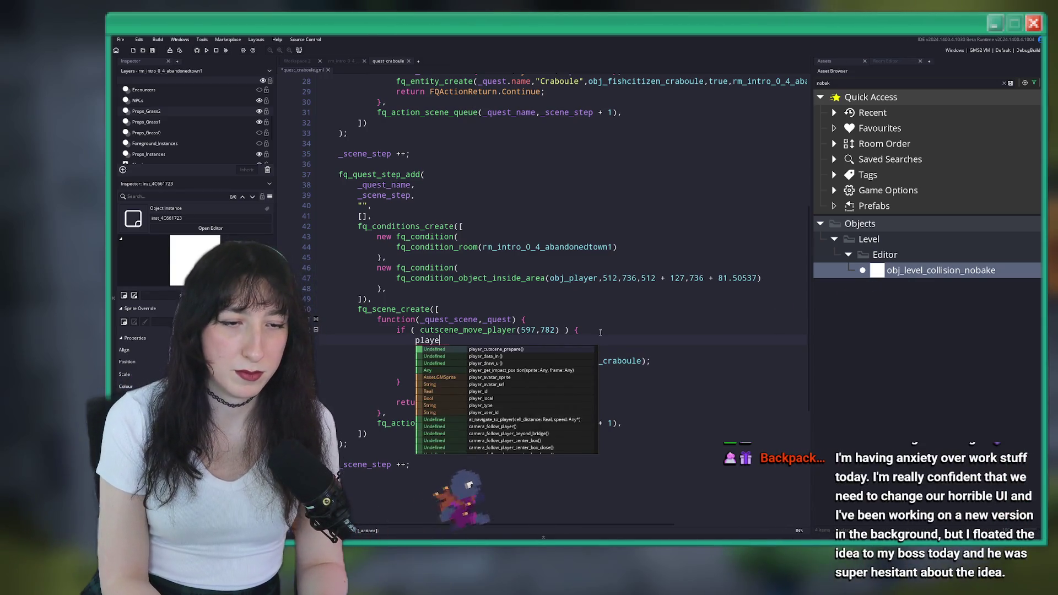
key(BackSpace)
key(BackSpace)
text(cutscene_setup)
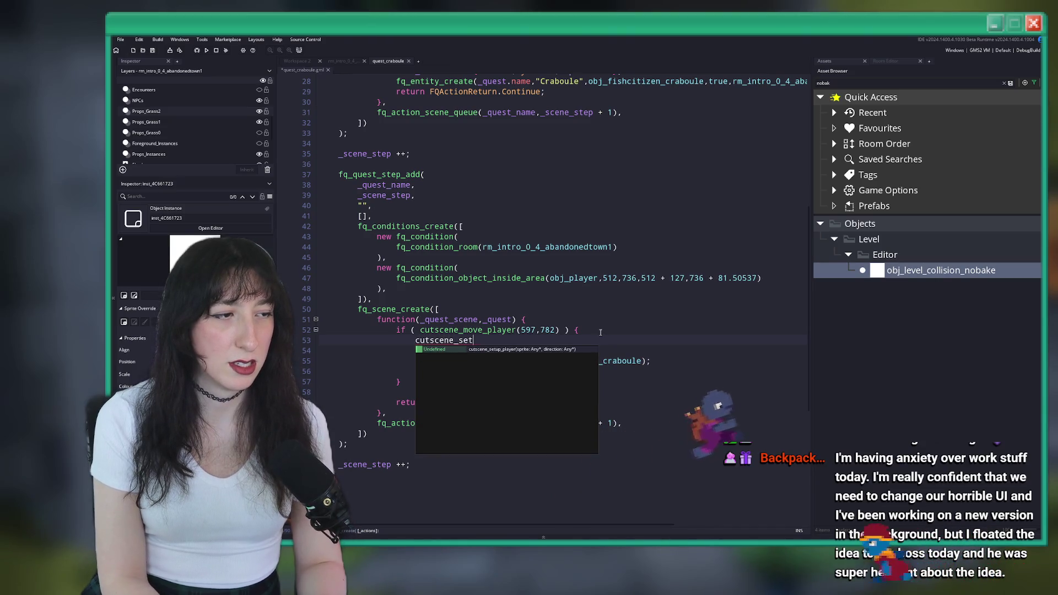
key(Return)
text((spr_player_)
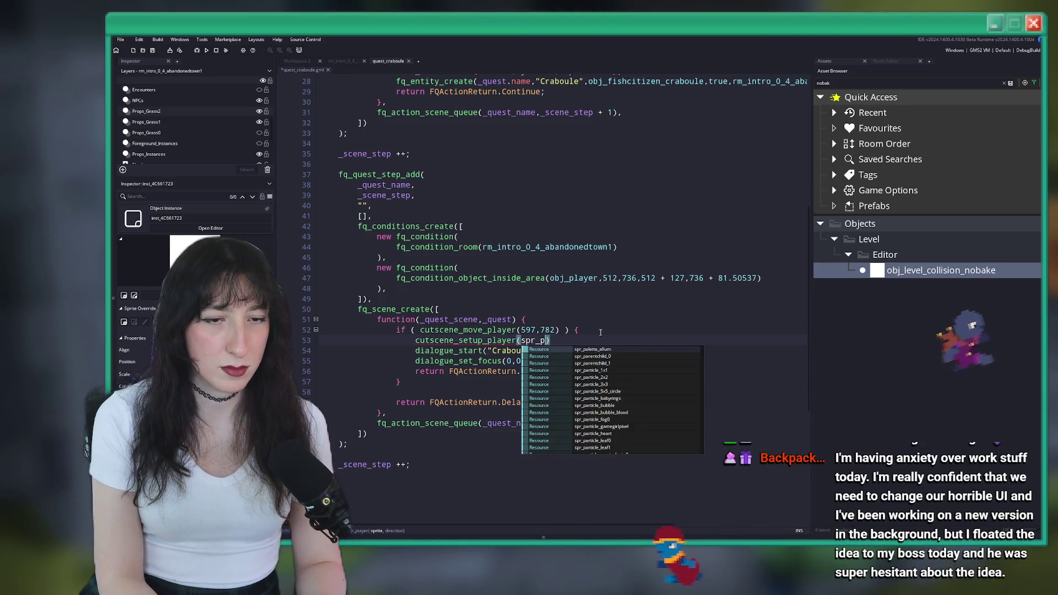
text(idle,)
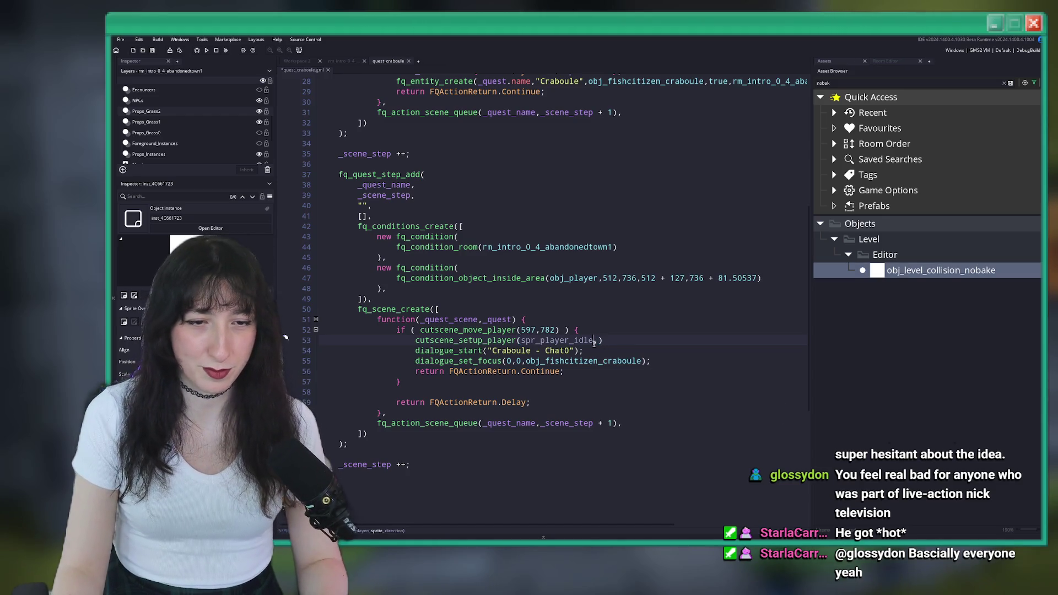
text(_up,)
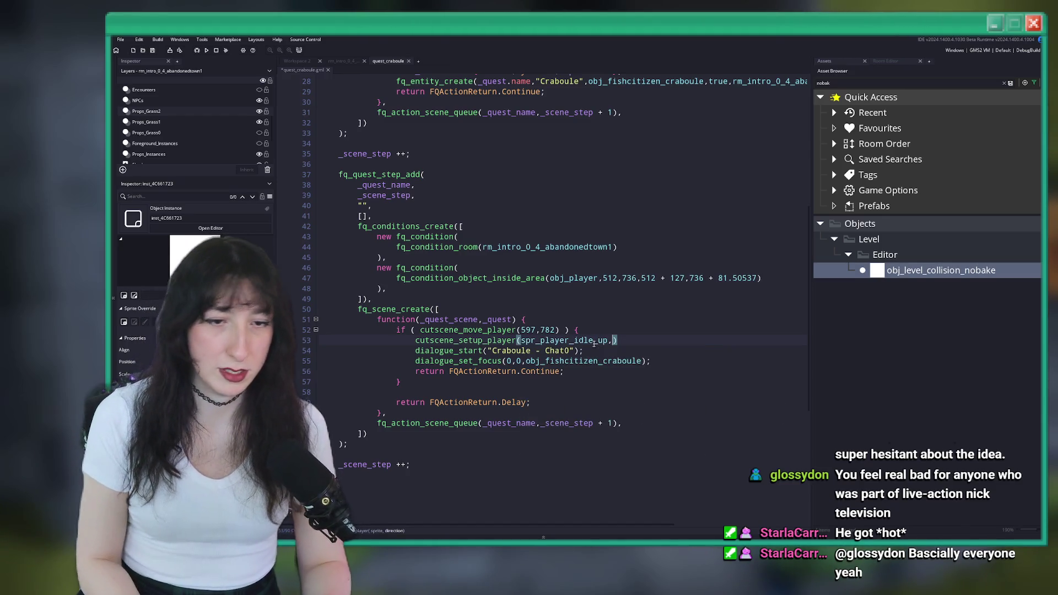
click(594, 342)
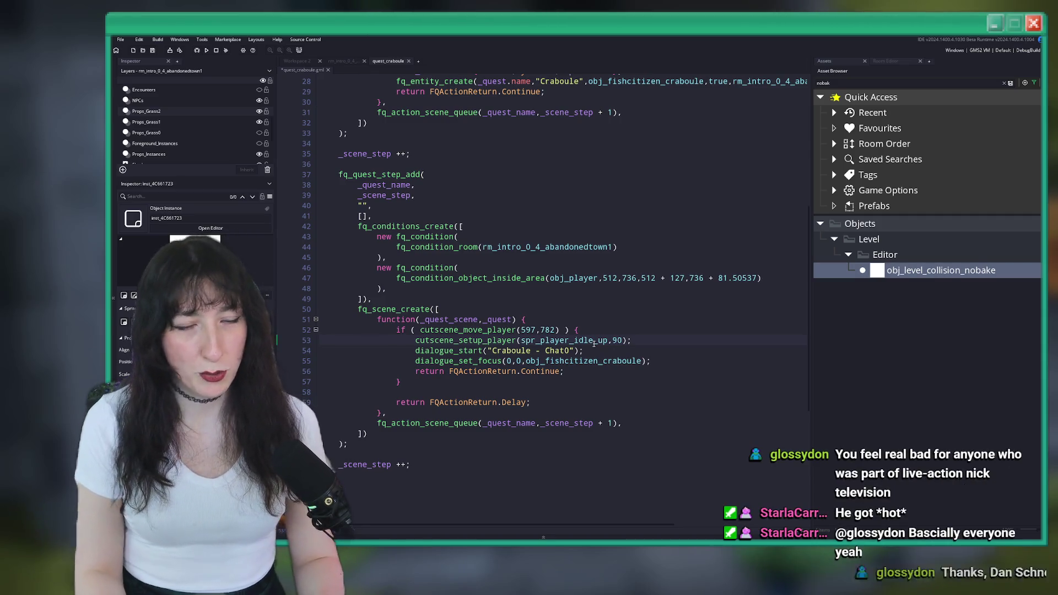
key(ctrl+s)
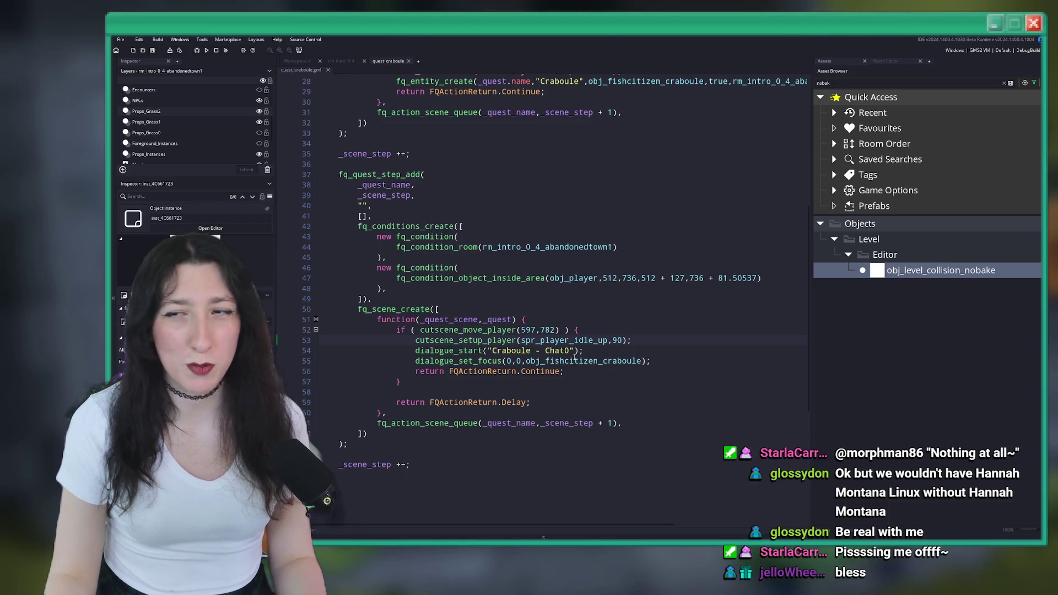
text(0)
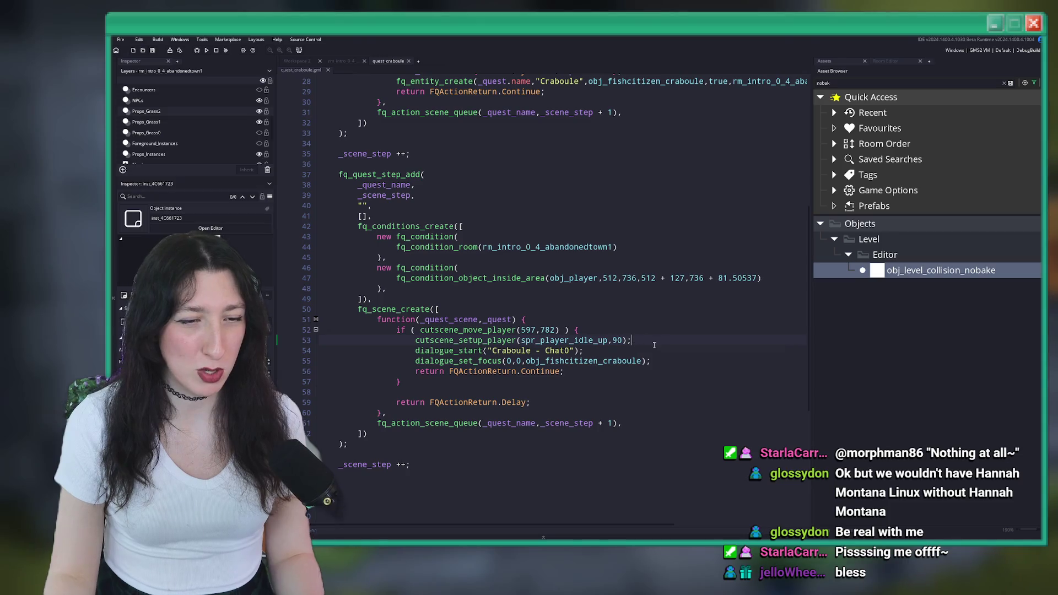
- Select the whole Craboule quest step block (lines 36–65) and duplicate it with Ctrl+D
click(619, 326)
scroll(578, 374, down, 2)
scroll(543, 417, up, 2)
scroll(543, 417, up, 2)
scroll(543, 417, down, 2)
scroll(543, 417, up, 1)
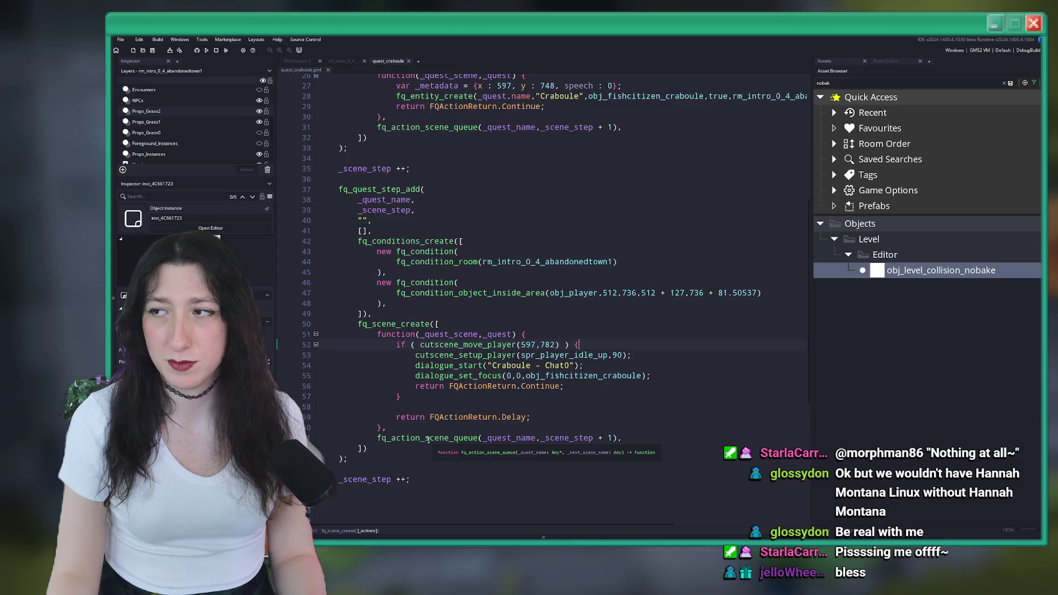
mouse_move(437, 479)
mouse_down()
mouse_move(386, 308)
mouse_move(330, 190)
mouse_move(339, 179)
mouse_up()
key(ctrl+d)
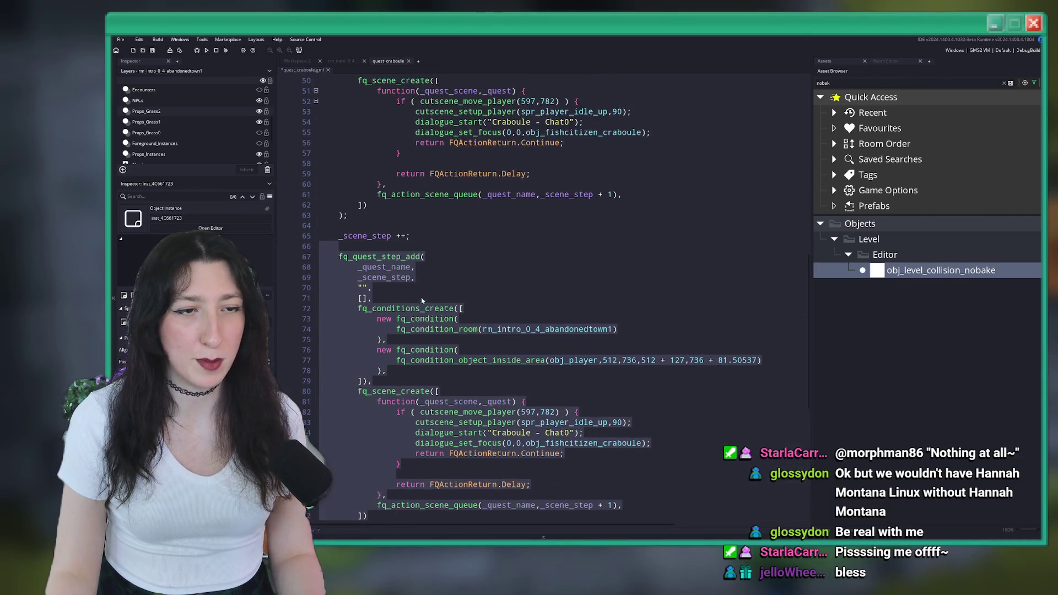
- Move into the duplicated step's _scene_step line and start searching the assets for crab
click(443, 232)
click(437, 229)
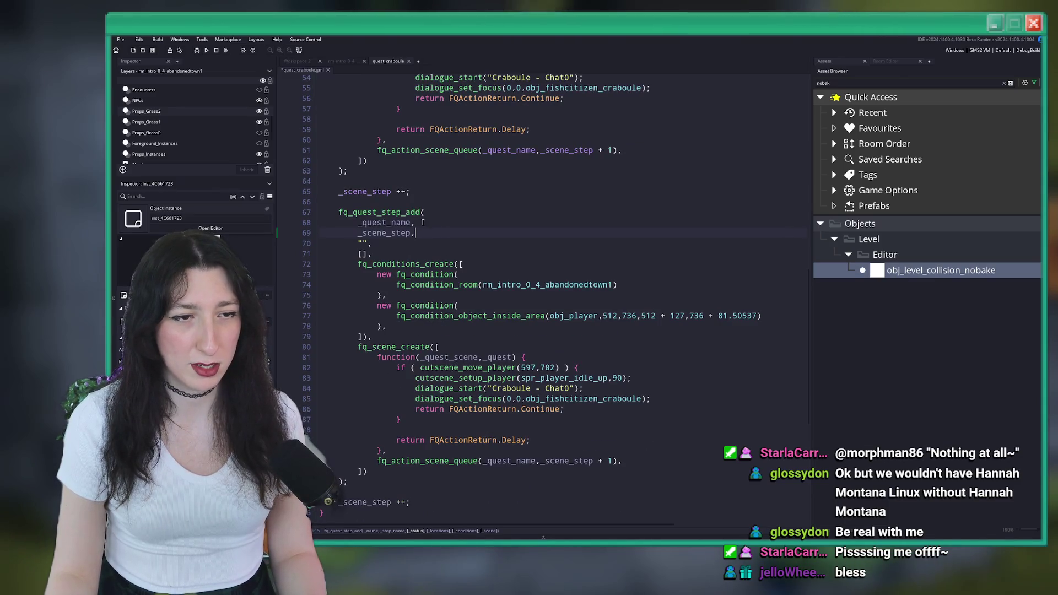
scroll(568, 302, down, 1)
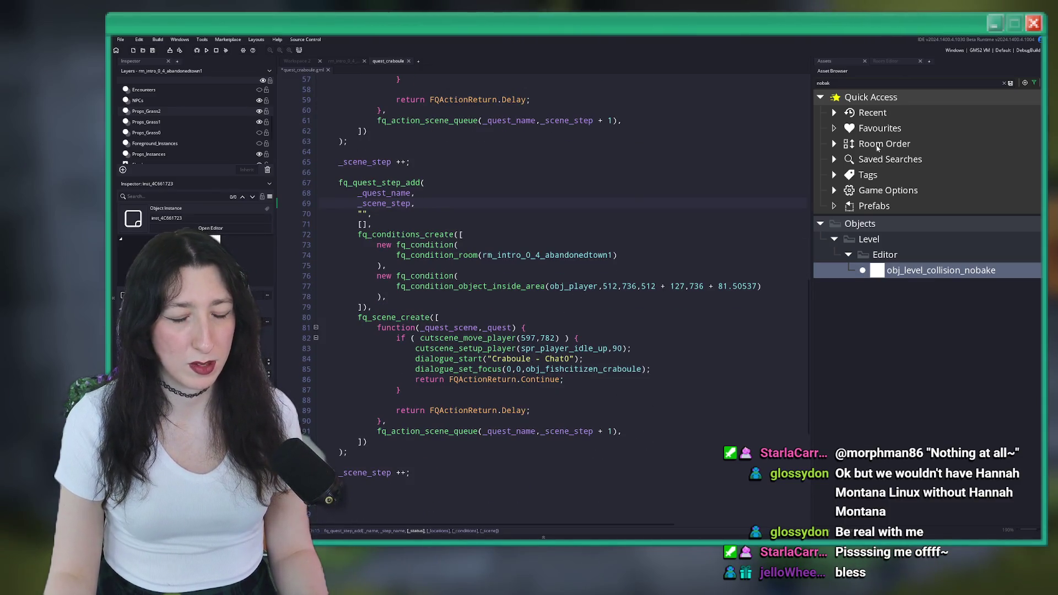
text(crab)
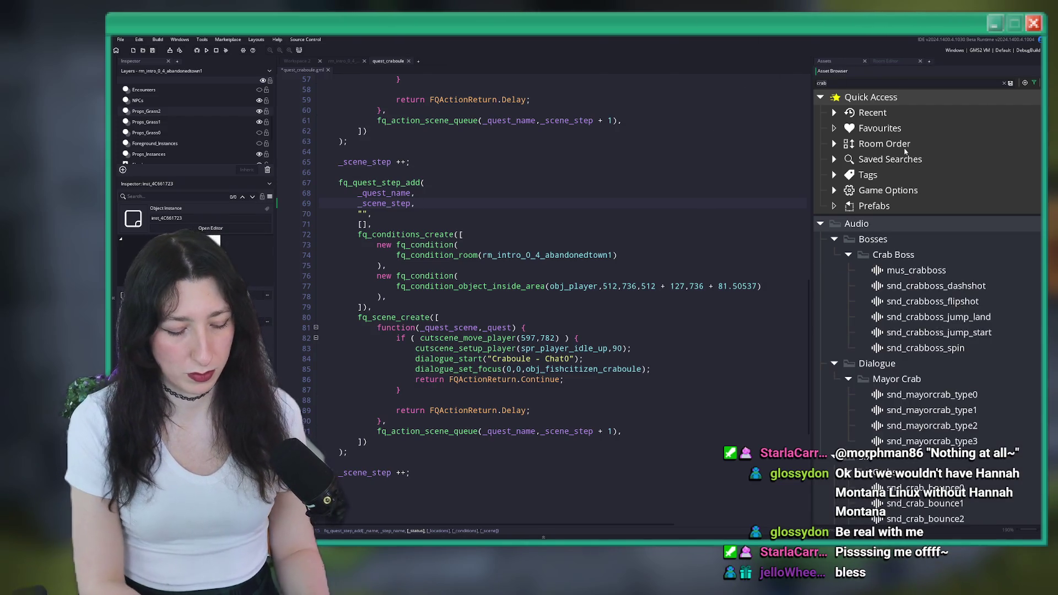
scroll(909, 248, down, 10)
- Inspect obj_boid_crab's Create event variables, such as juggle_count, then return to quest_craboule
double_click(923, 307)
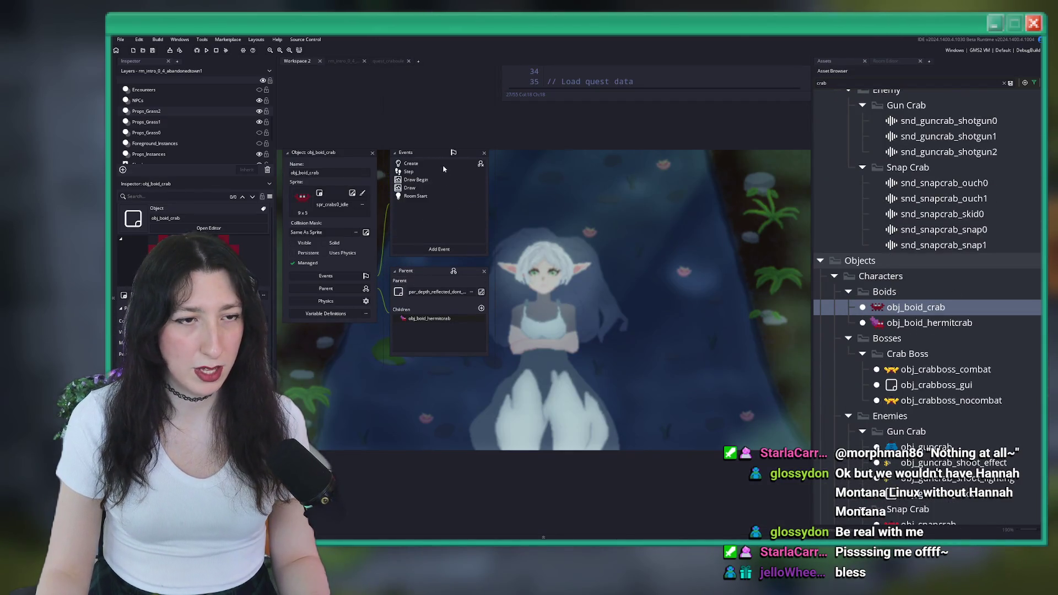
double_click(443, 167)
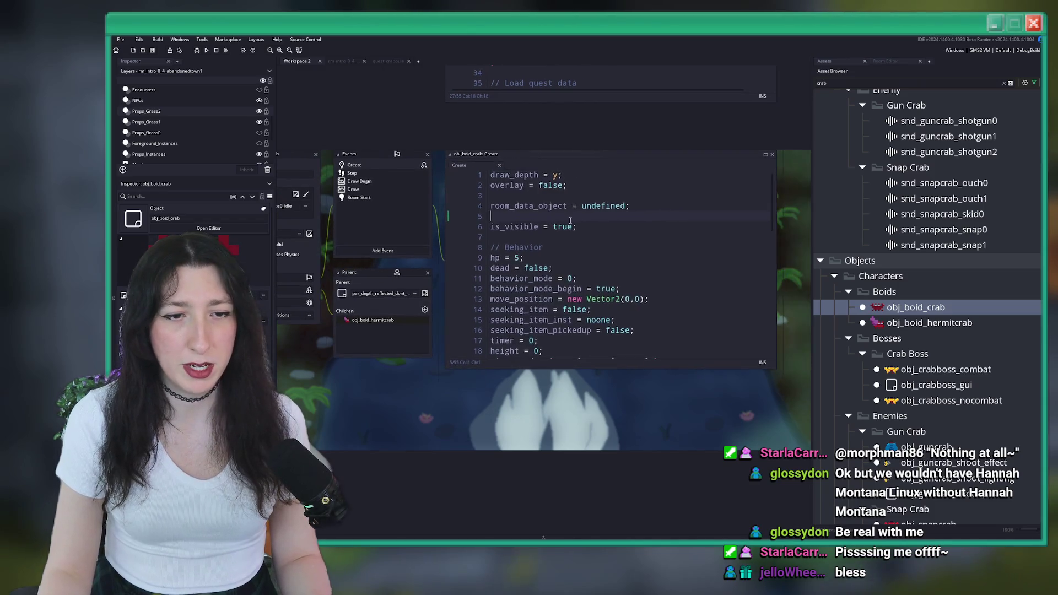
double_click(528, 303)
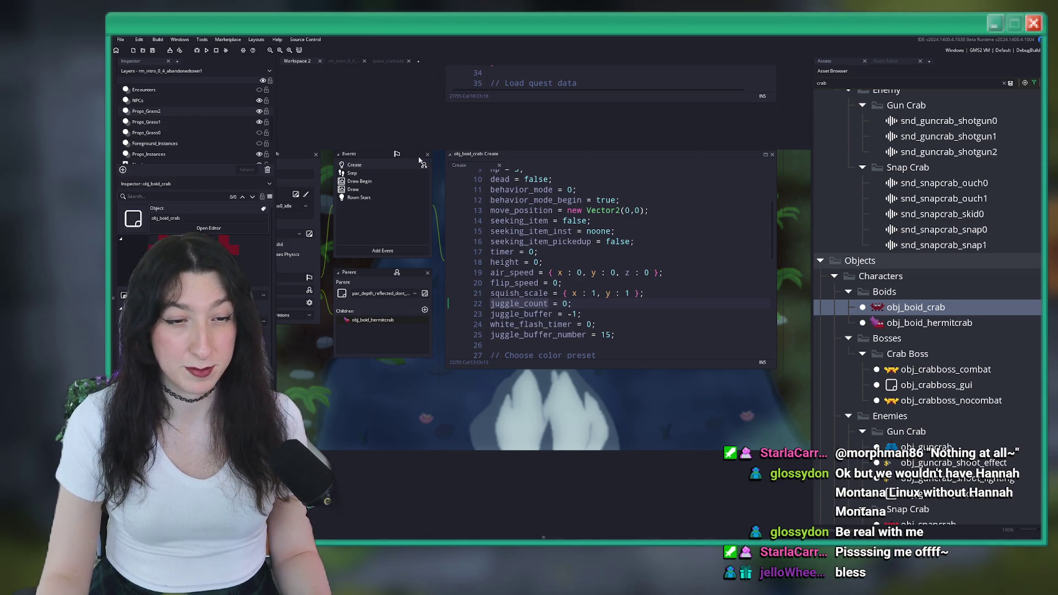
click(387, 61)
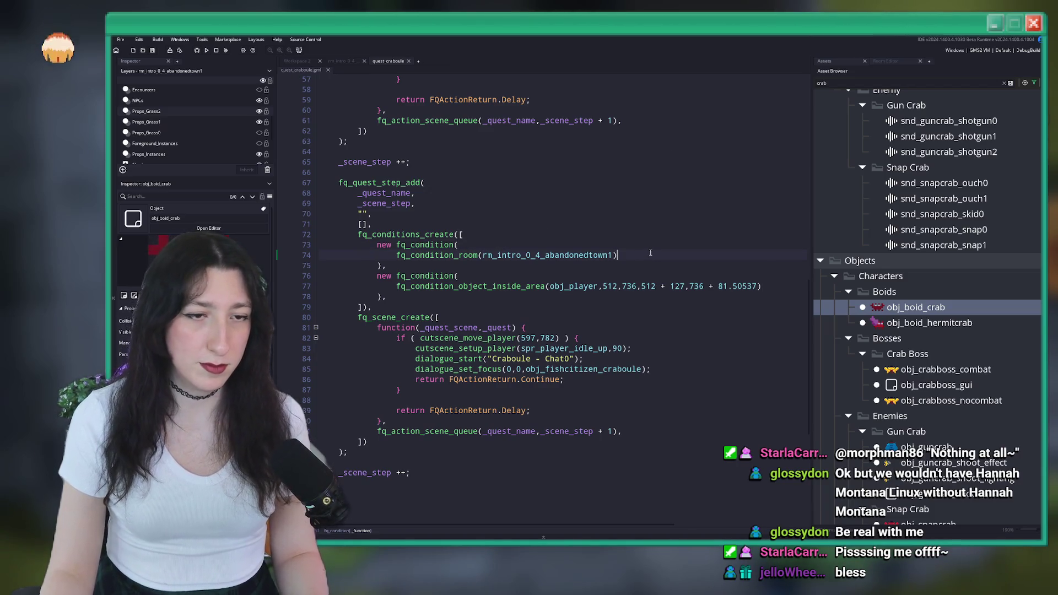
- Replace the second condition's area check with an empty function body
click(455, 287)
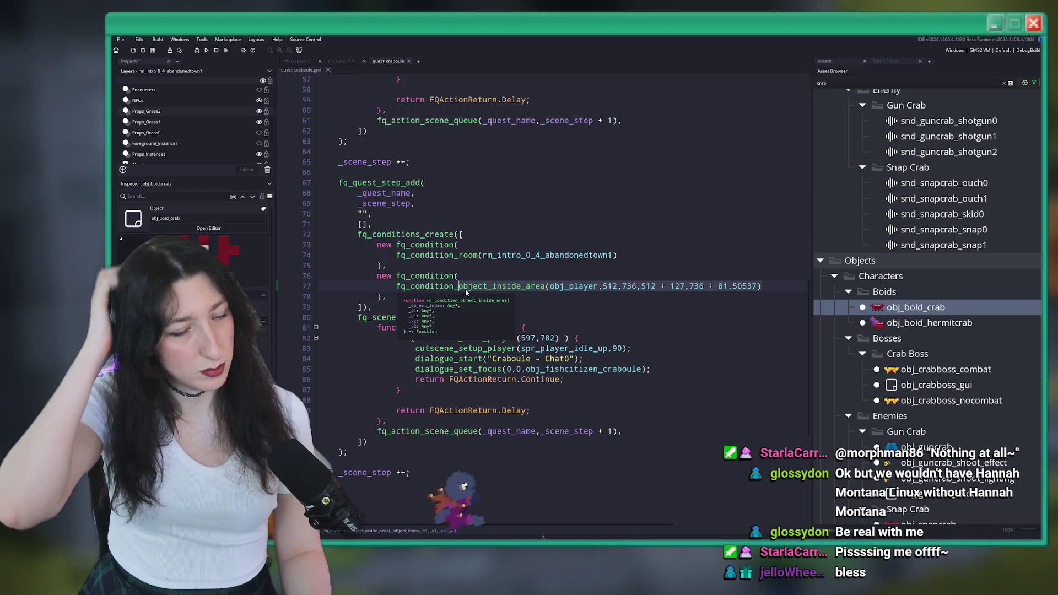
key(shift+End)
key(Delete)
key(BackSpace)
key(BackSpace)
key(BackSpace)
key(BackSpace)
key(BackSpace)
key(BackSpace)
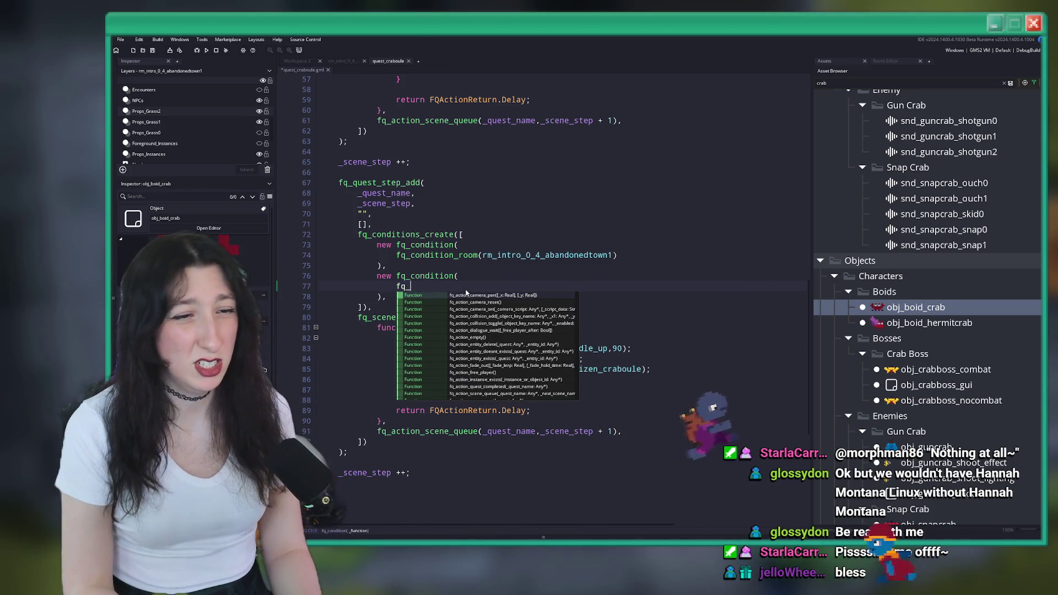
text(unc)
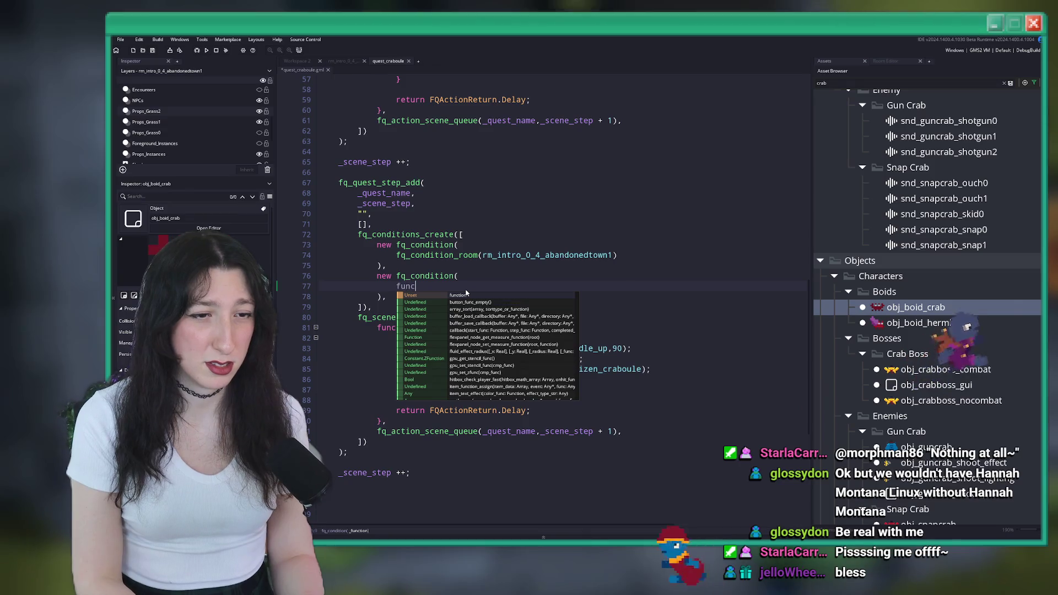
key(Return)
click(465, 289)
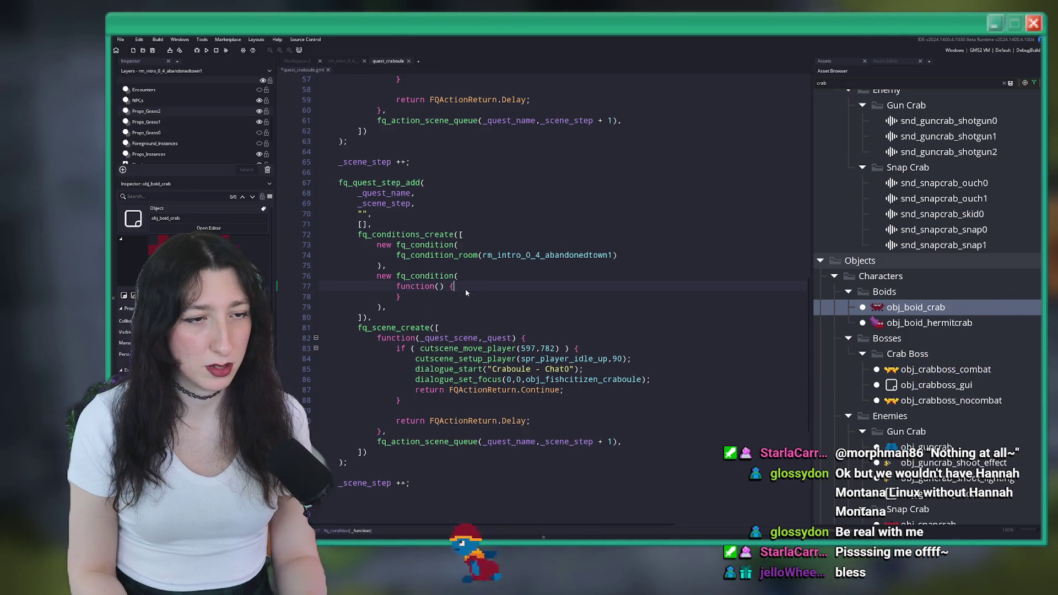
key(Return)
- Inside the function, add a with (obj_boid_crab) block containing if ( juggle_count > 5 ) {
text(with ( obj_p)
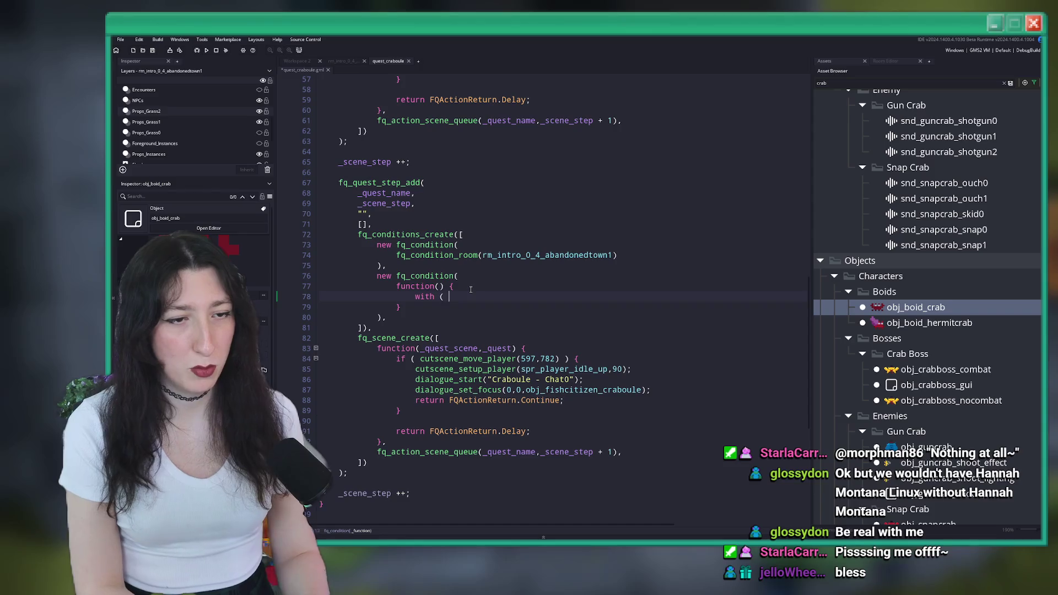
key(BackSpace)
text(boid_)
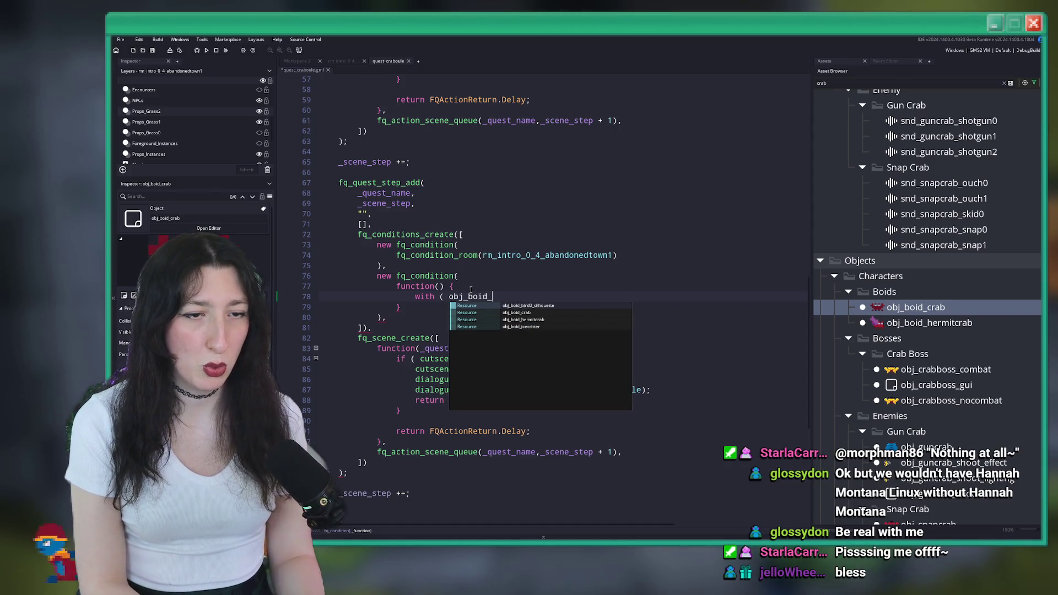
key(Return)
text() {)
key(Return)
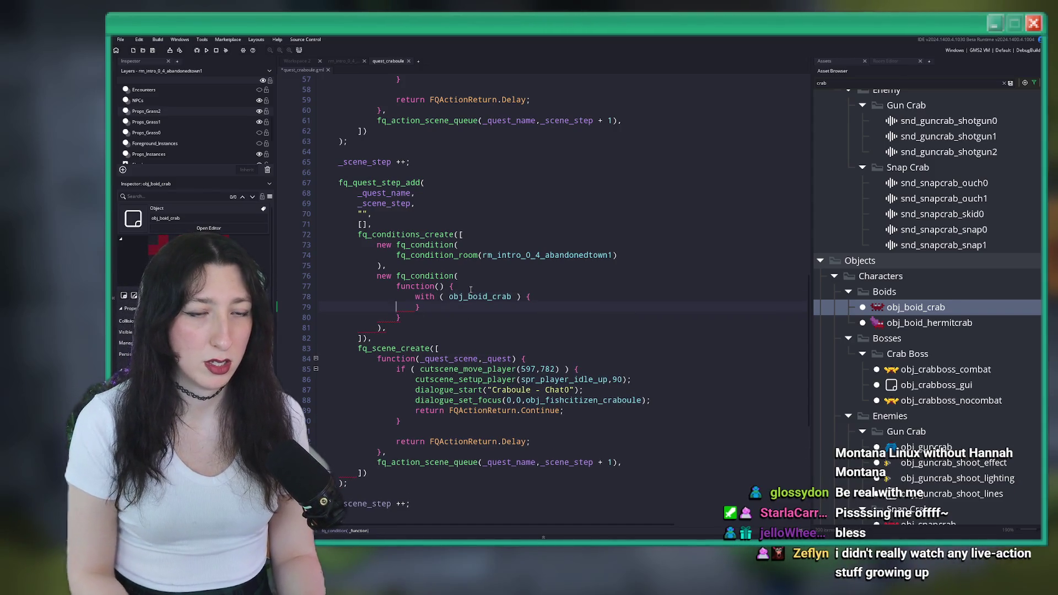
key(Home)
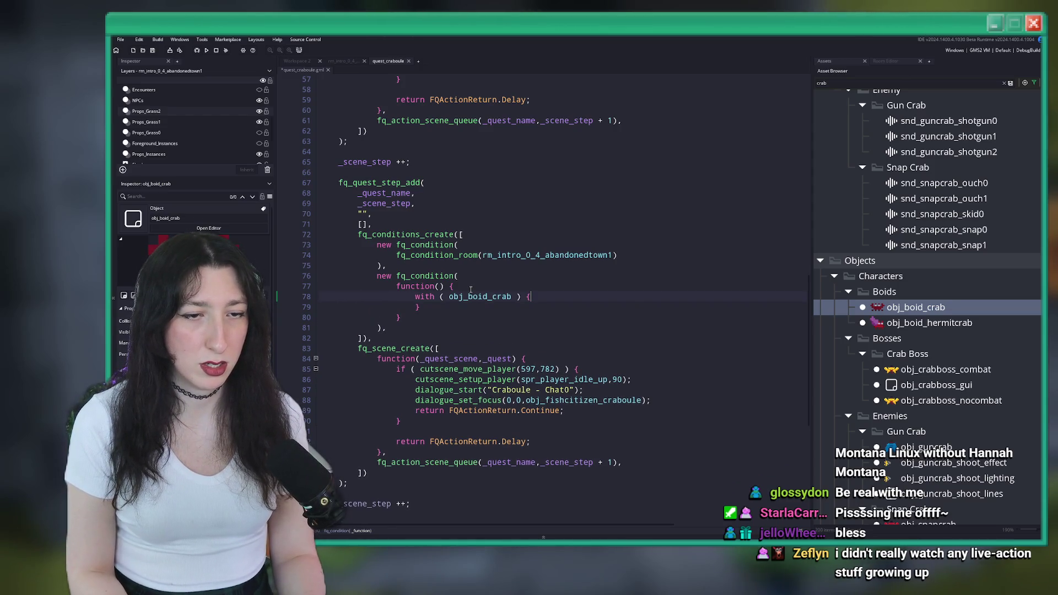
key(Return)
text(if ( juggle_count)
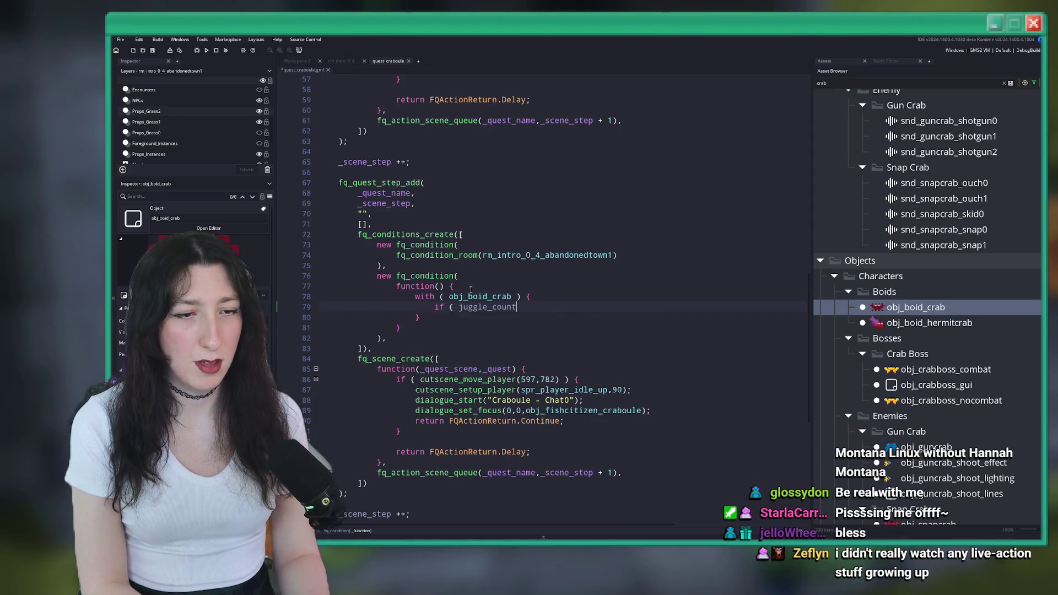
text( > 5 ) {)
key(Return)
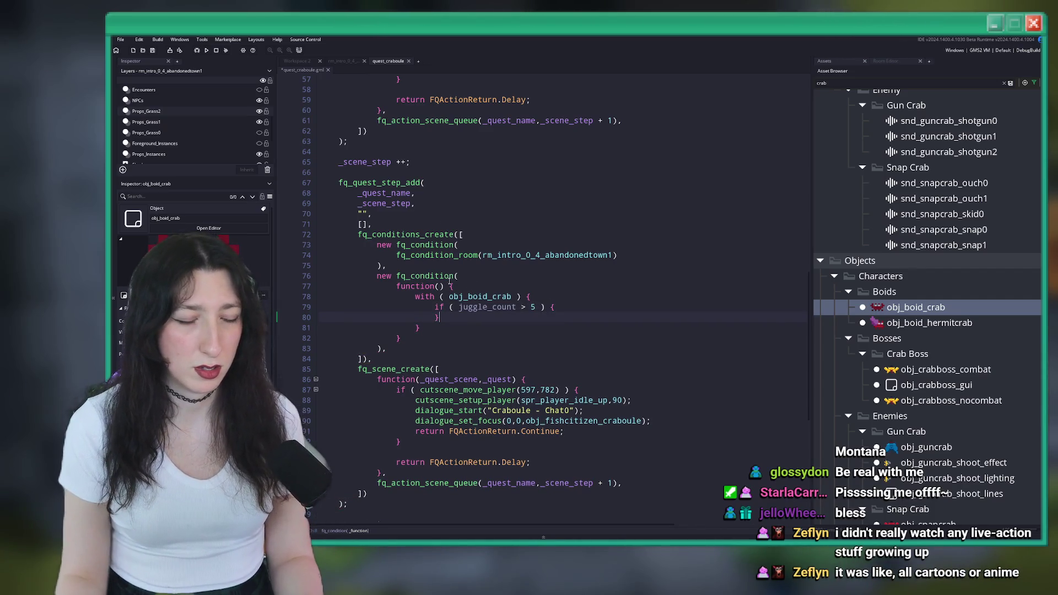
- After rechecking the crab's Create code, change the with target to obj_boid_crab_to_kill
click(291, 62)
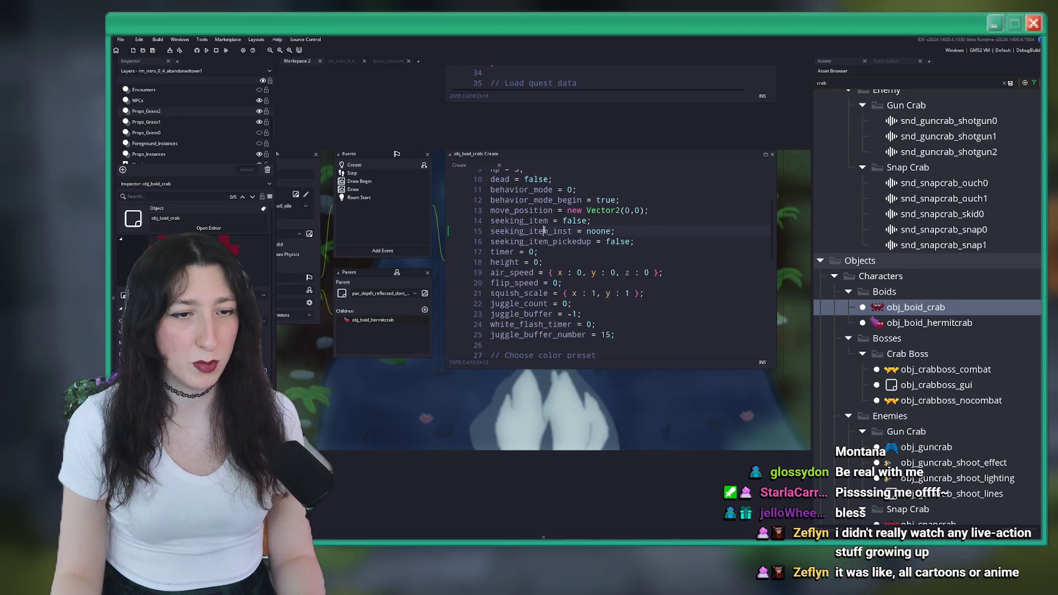
scroll(490, 262, up, 2)
scroll(490, 261, up, 2)
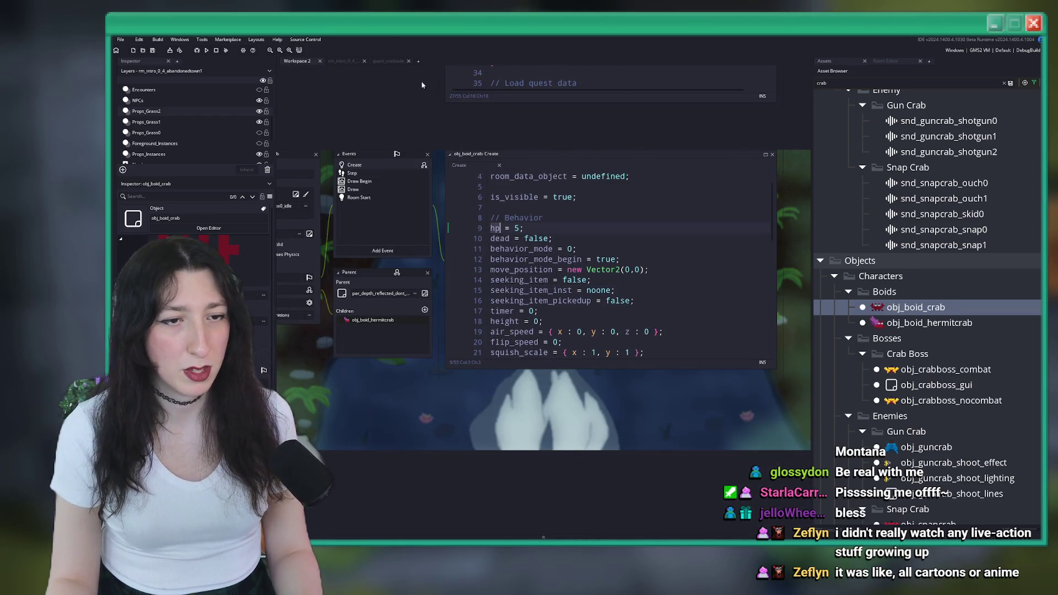
key(ctrl+Tab)
click(513, 296)
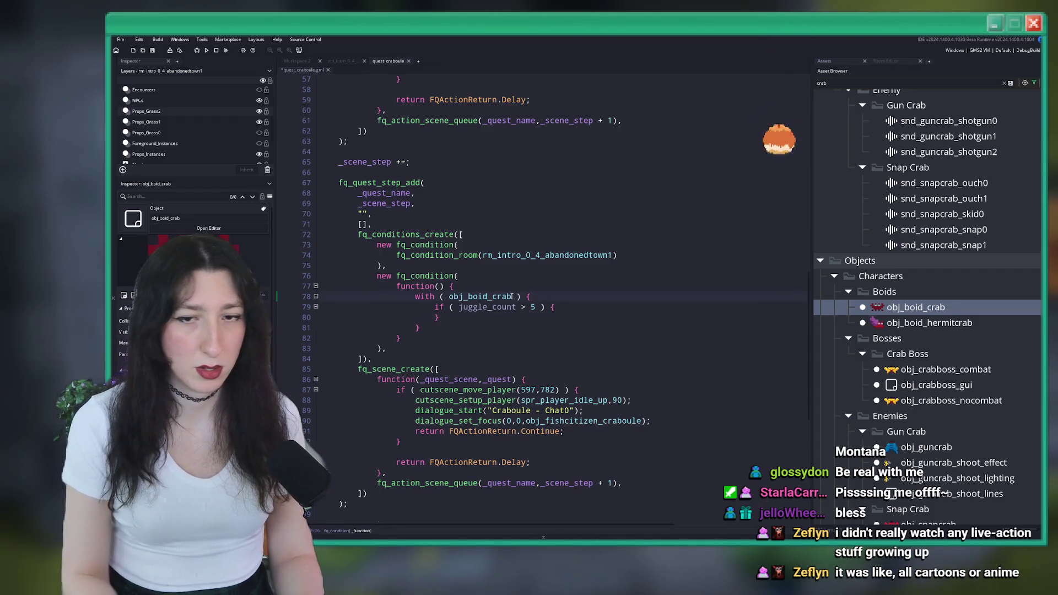
text(_qu)
key(BackSpace)
key(BackSpace)
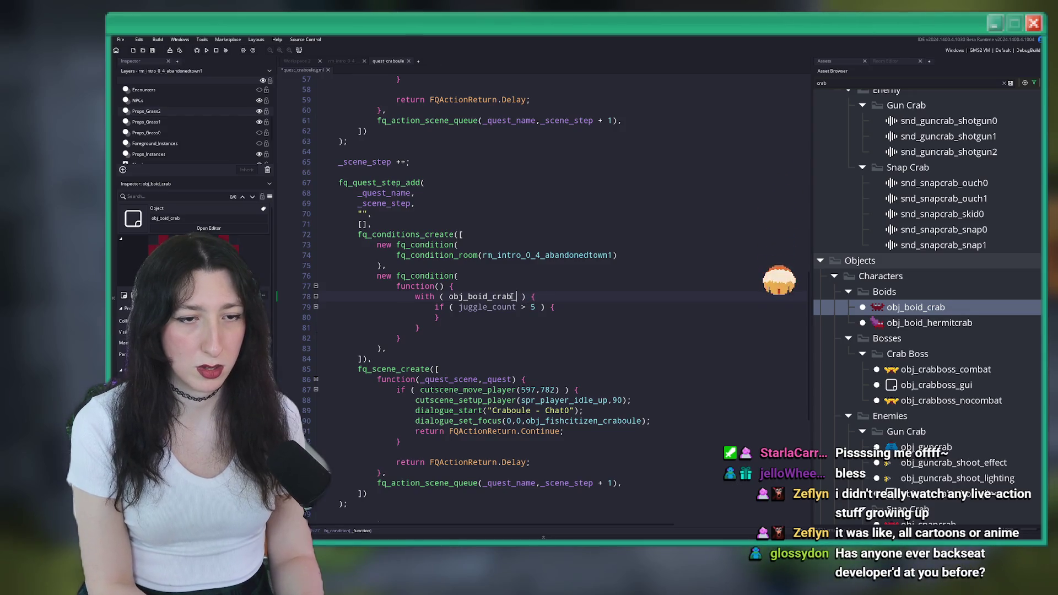
text(to_kill)
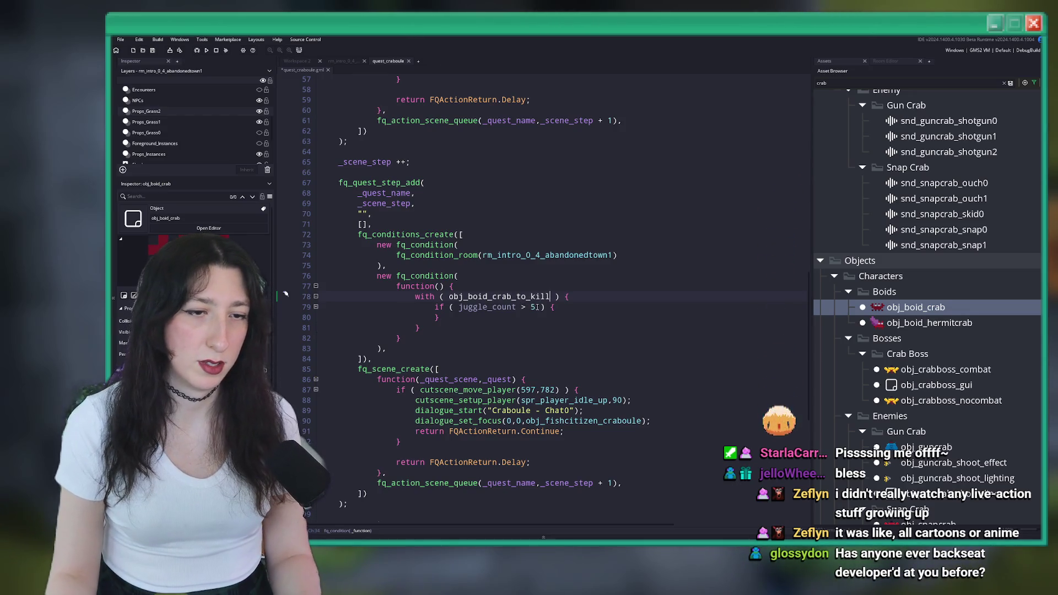
- Change the check to hp <= 0 and begin its return true line
drag(535, 307, 459, 307)
text(hp <= 0)
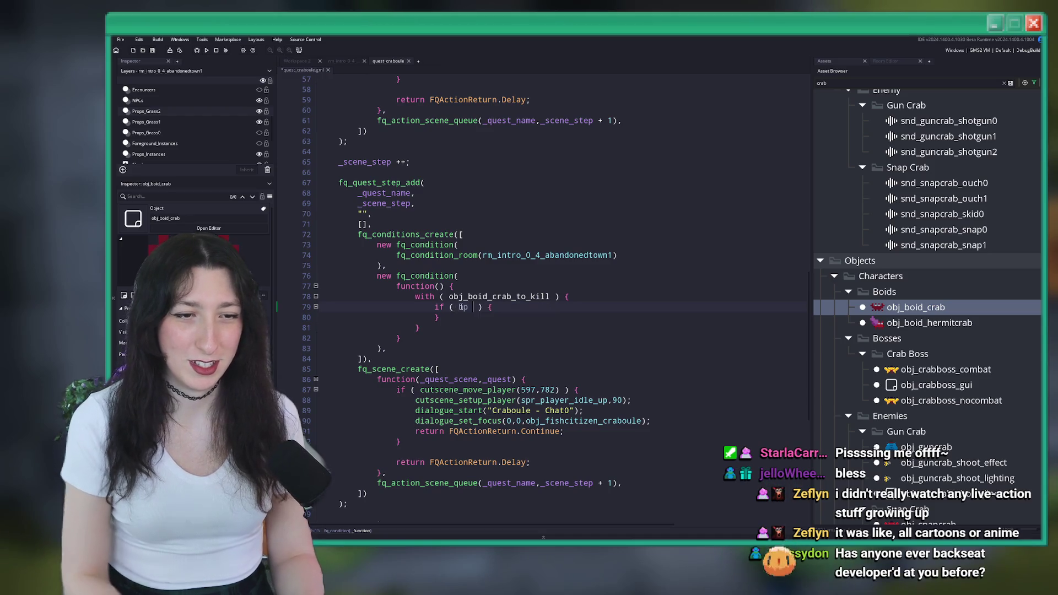
key(Return)
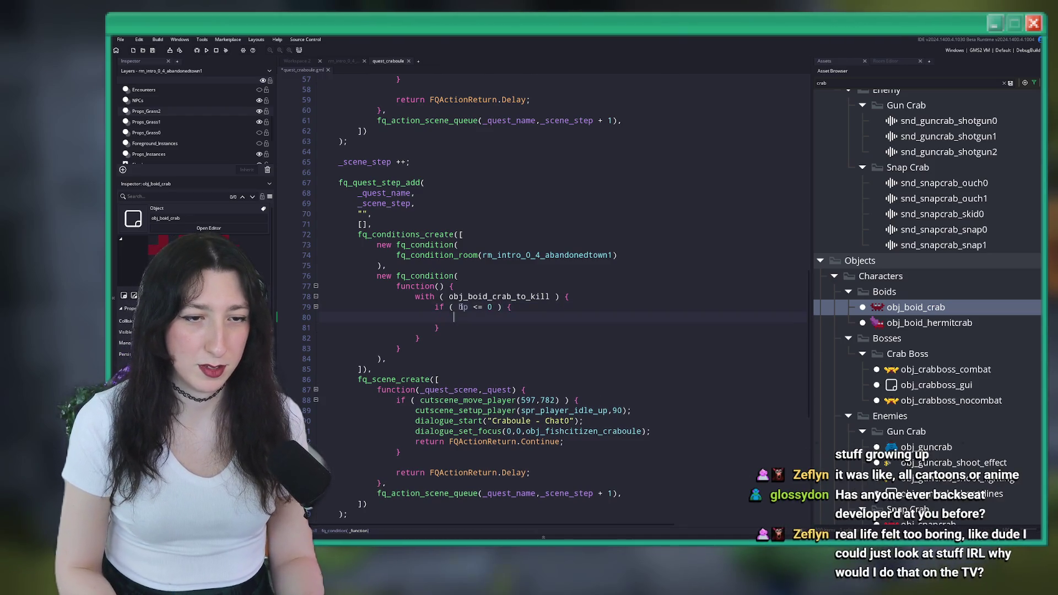
text(return true;)
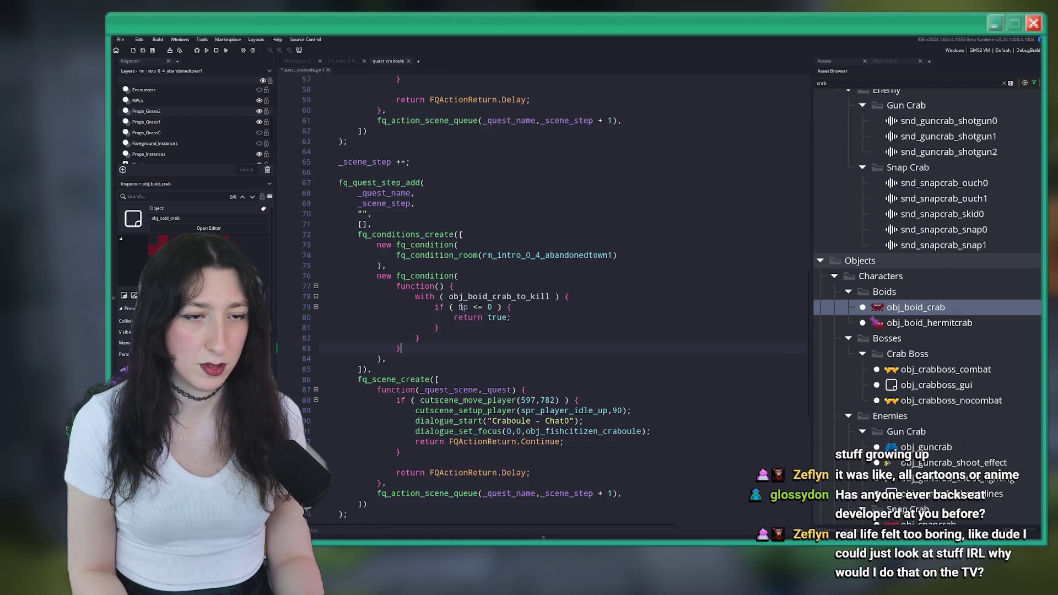
key(Return)
key(Return)
- Finish the return true line and save the quest_craboule script
text(r)
key(ctrl+s)
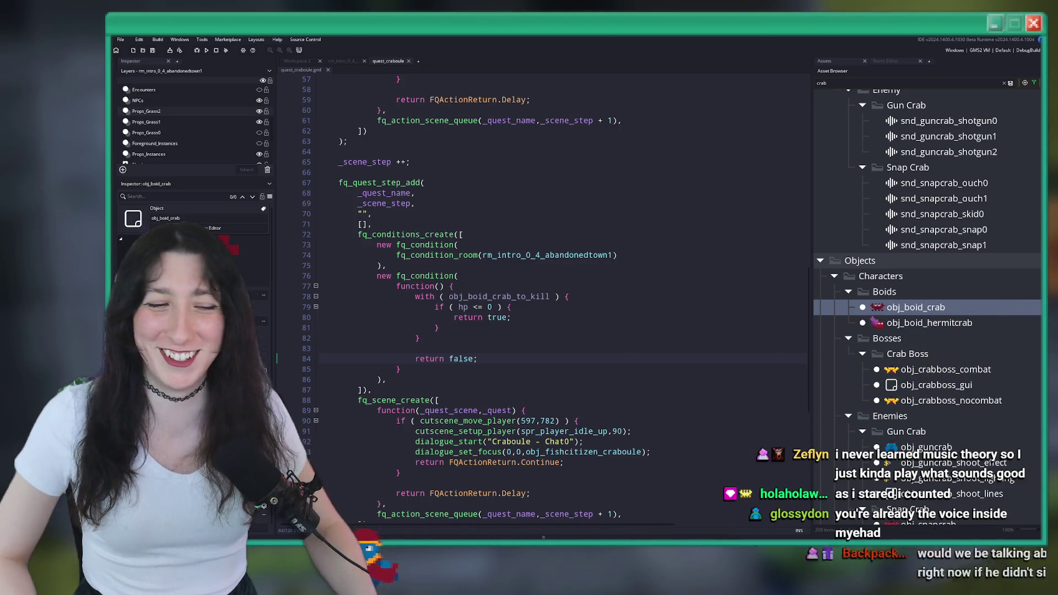
click(592, 317)
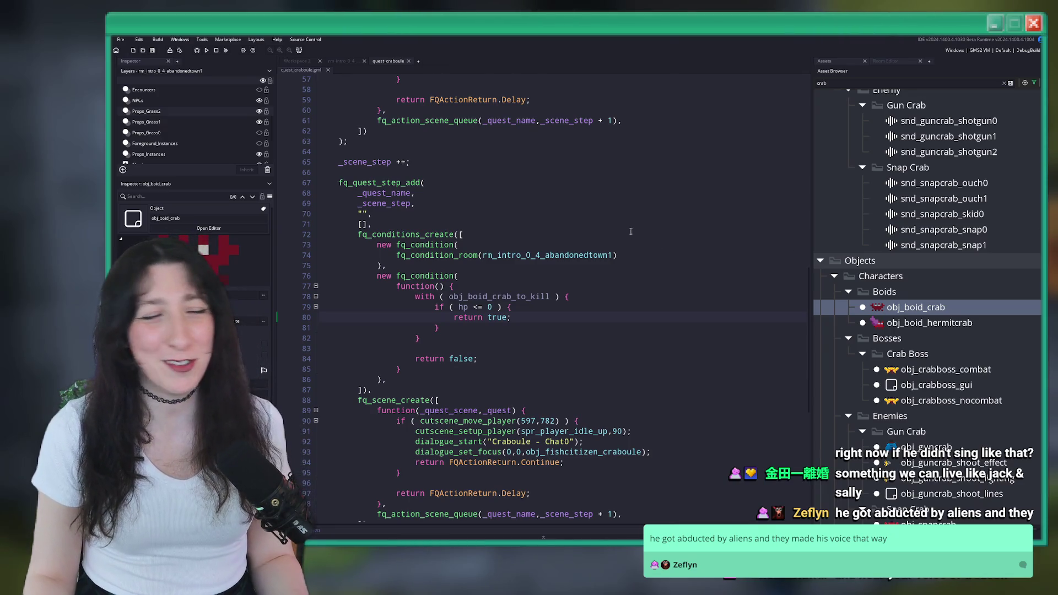
click(546, 319)
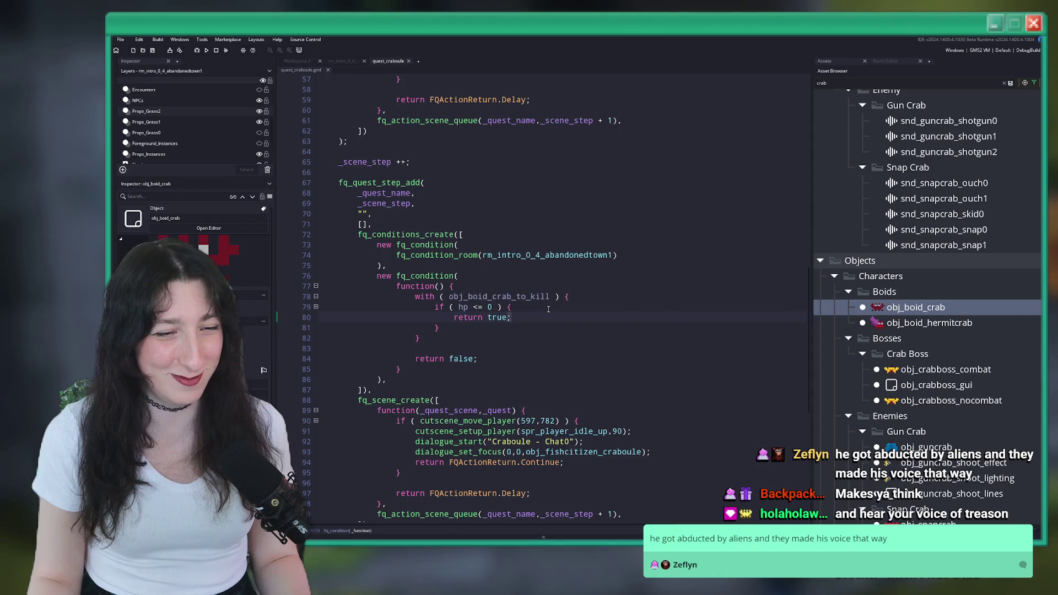
click(525, 320)
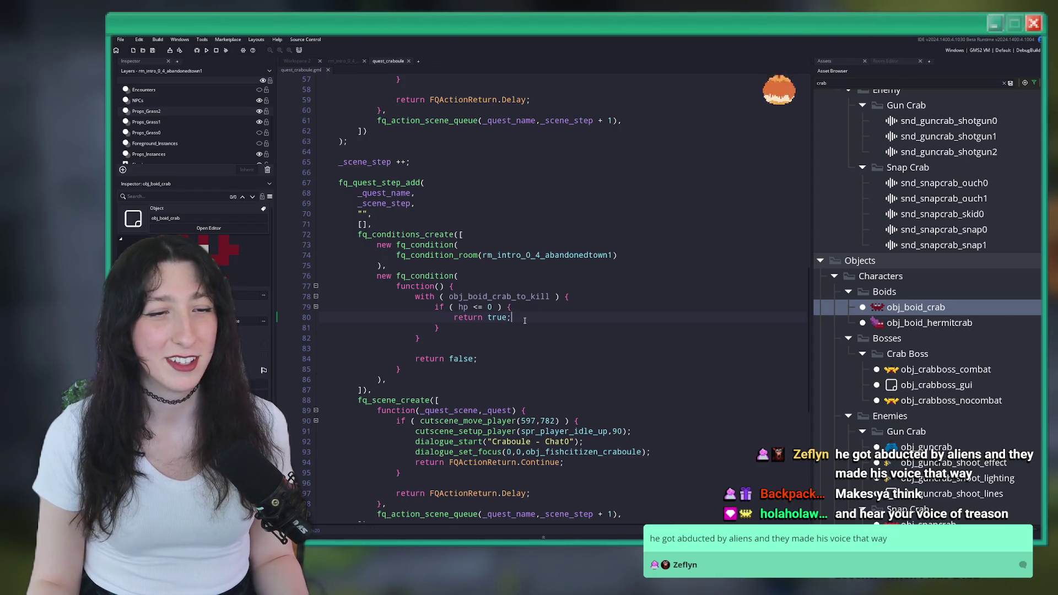
scroll(525, 320, down, 1)
click(558, 299)
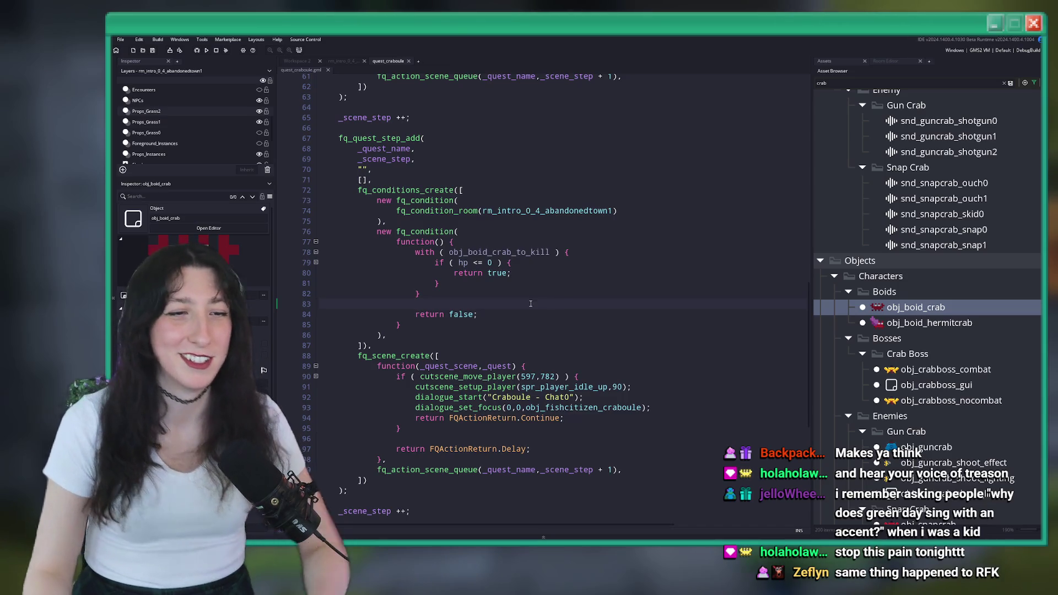
- Review the crab-kill condition and select the obj_boid_crab_to_kill name in it
scroll(553, 271, down, 3)
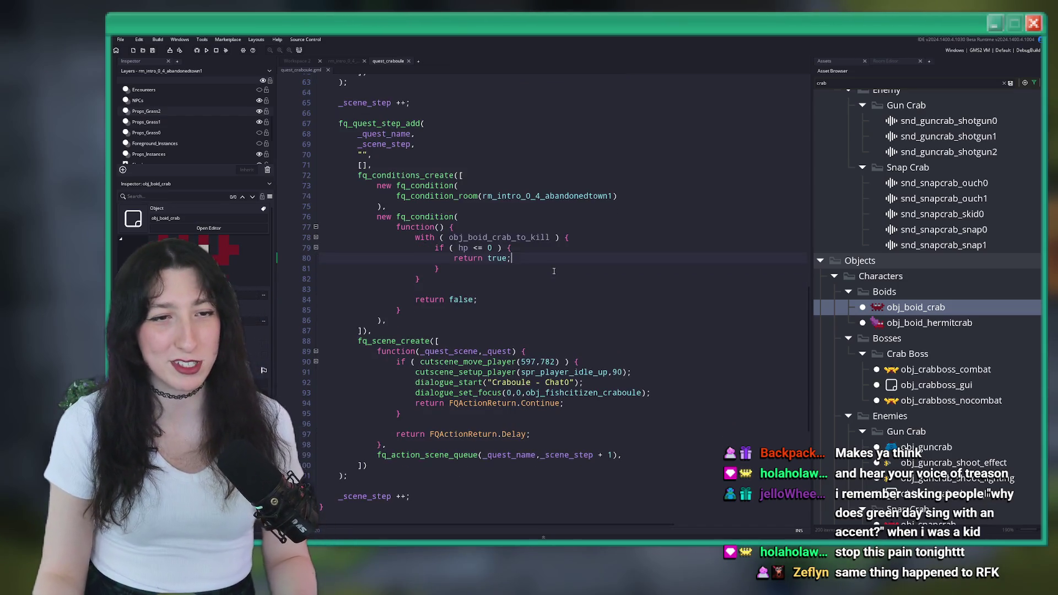
scroll(557, 287, up, 5)
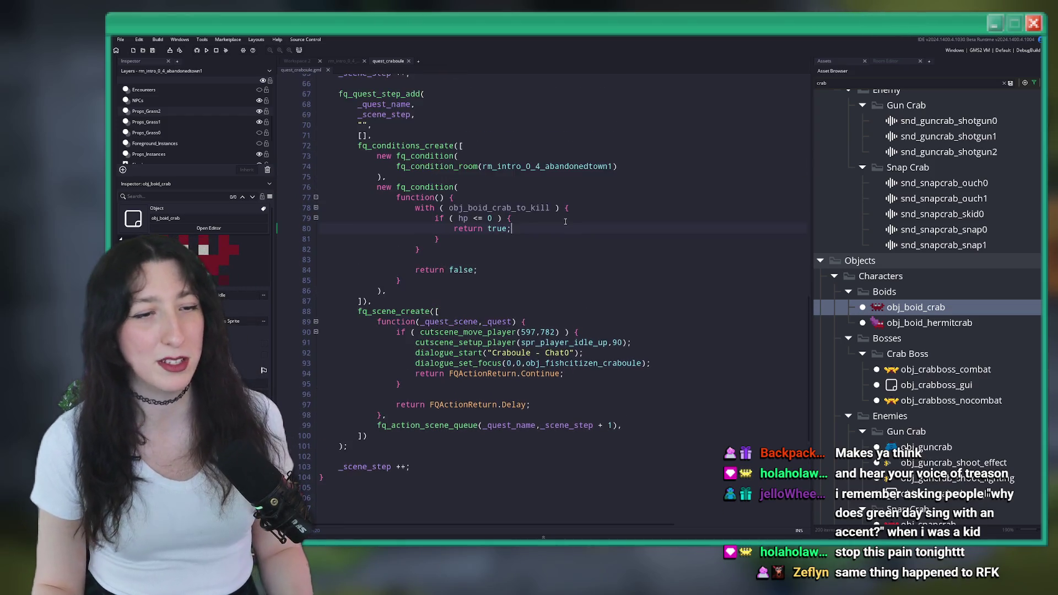
scroll(571, 329, down, 2)
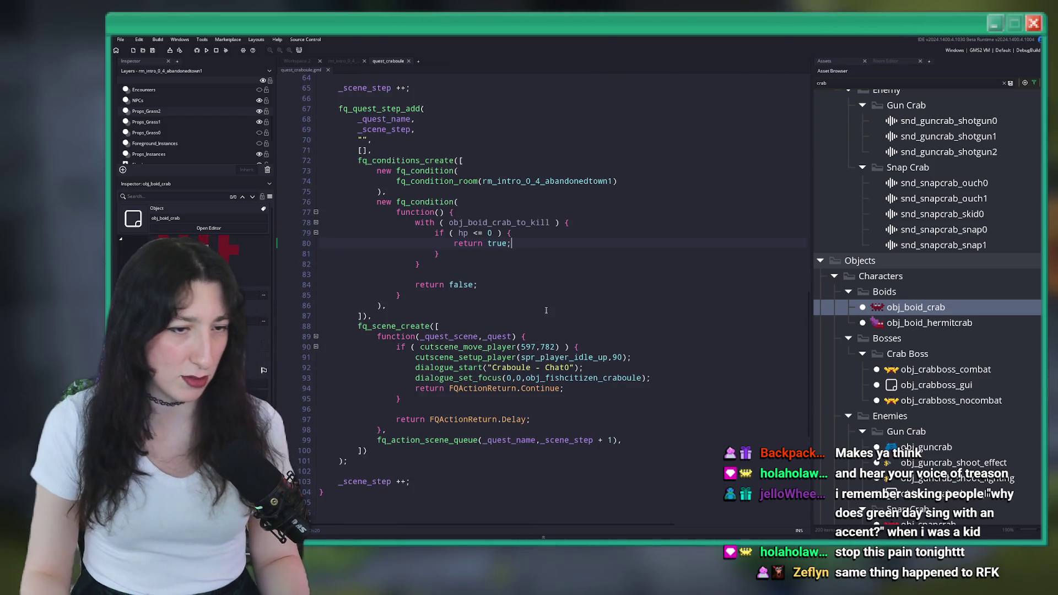
scroll(558, 352, up, 8)
scroll(558, 356, down, 10)
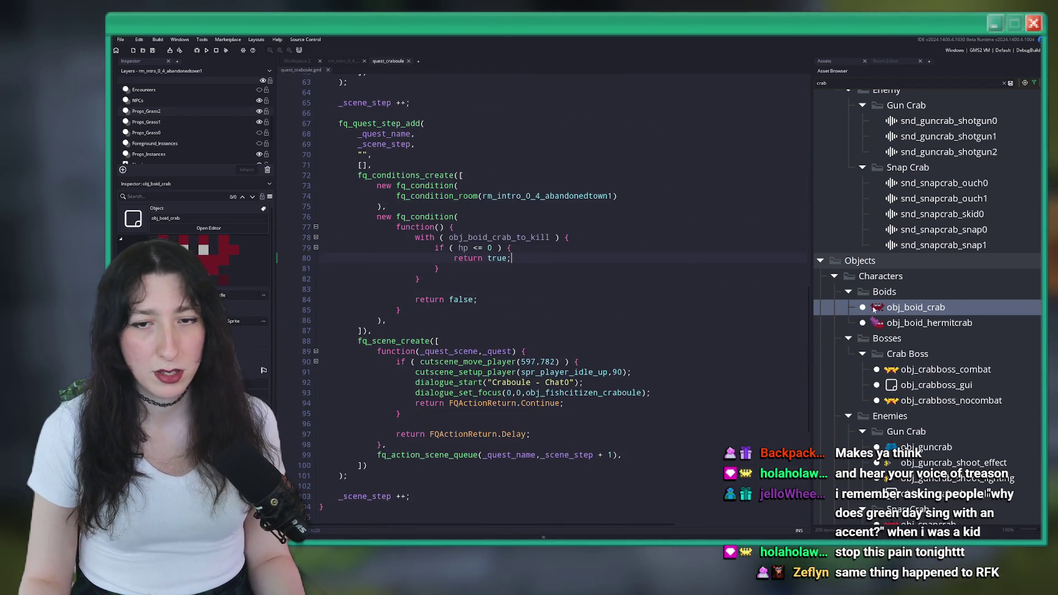
scroll(884, 307, down, 1)
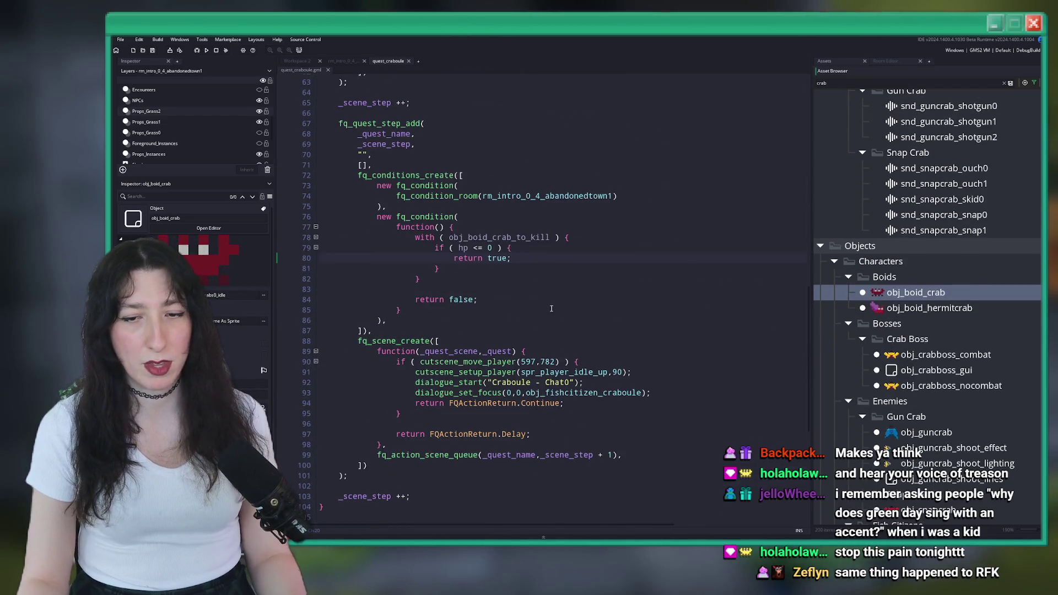
double_click(536, 238)
- Duplicate obj_boid_crab, rename the copy obj_boid_crab_to_kill, and open its Create code
key(ctrl+d)
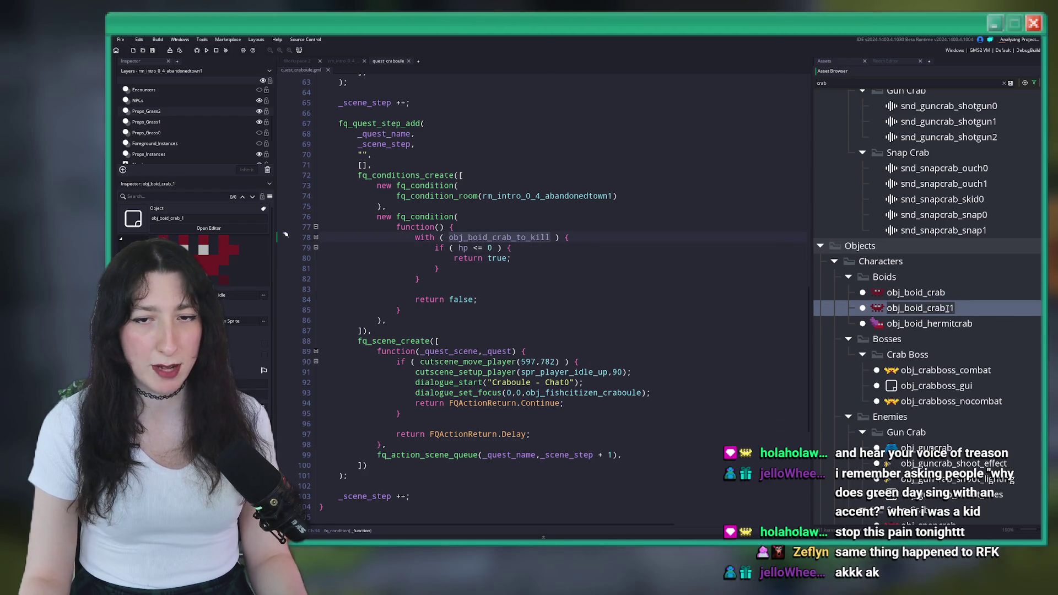
key(BackSpace)
text(to_kill)
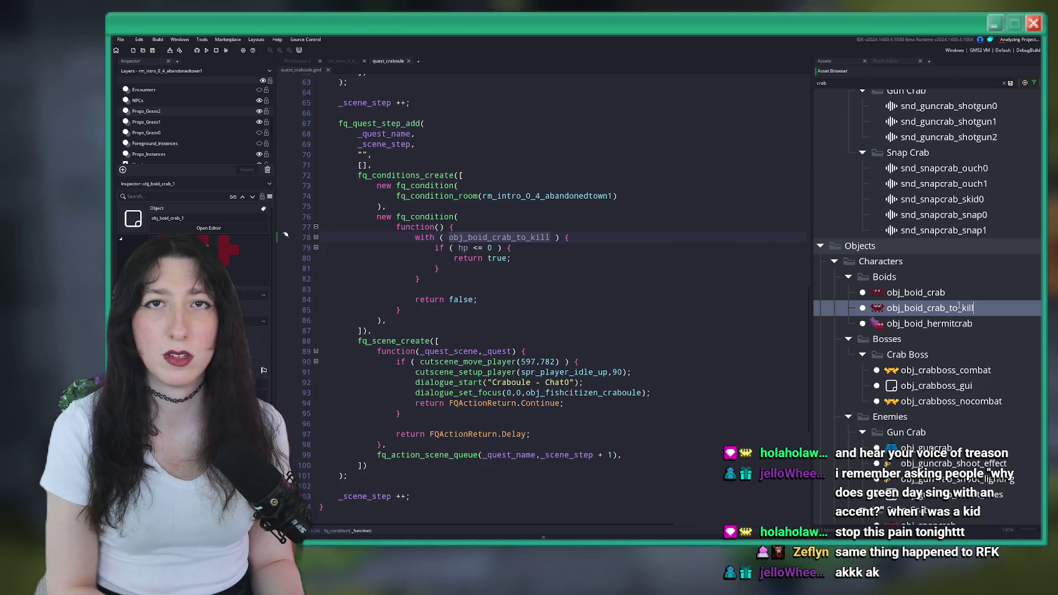
key(Return)
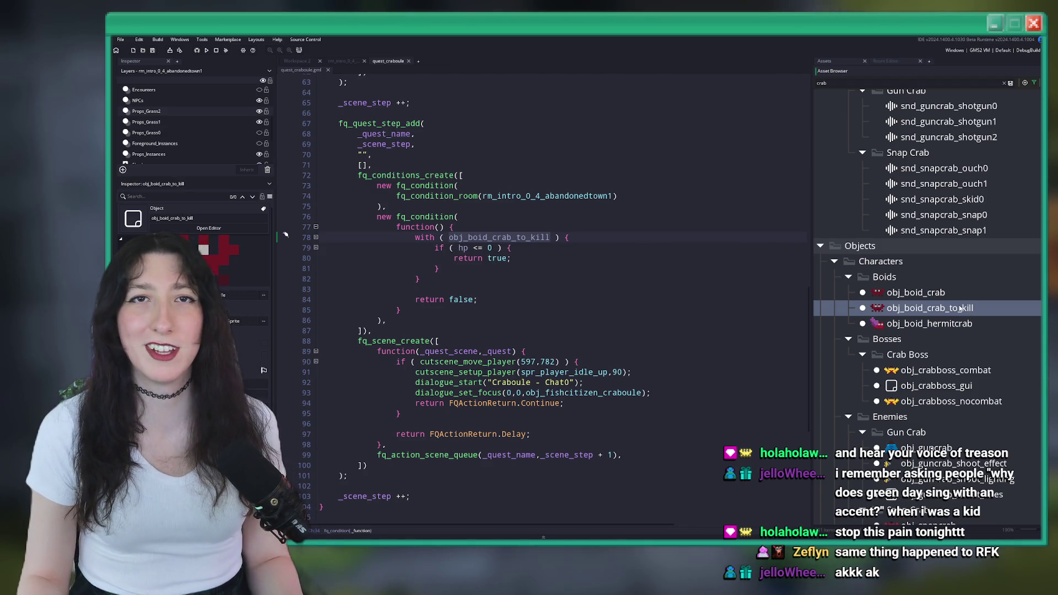
double_click(954, 308)
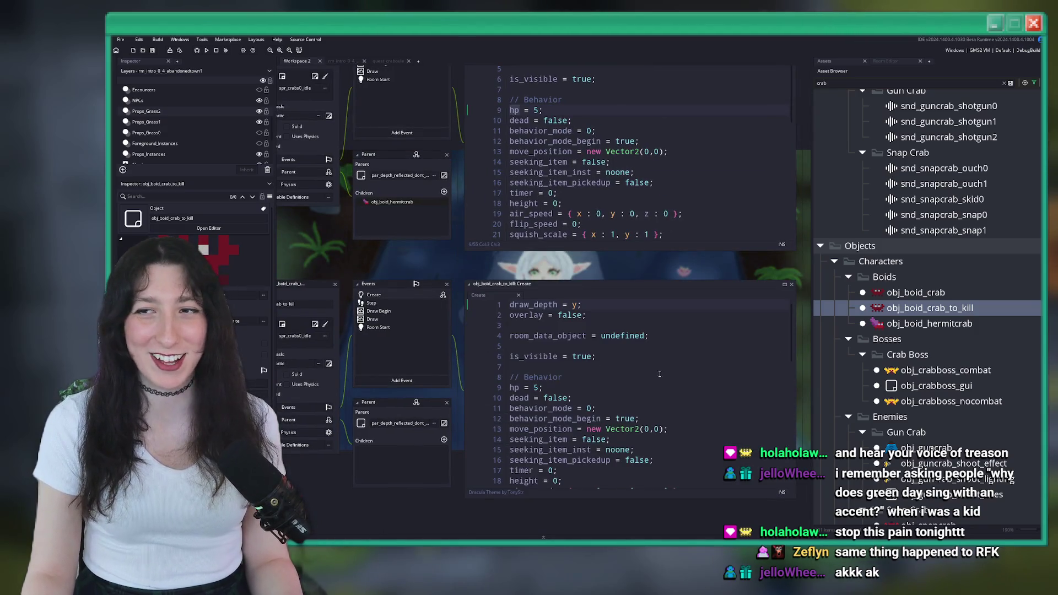
click(523, 304)
- Remove the colour switch so only the crabs0 animations remain, and re-indent those lines
scroll(523, 304, down, 13)
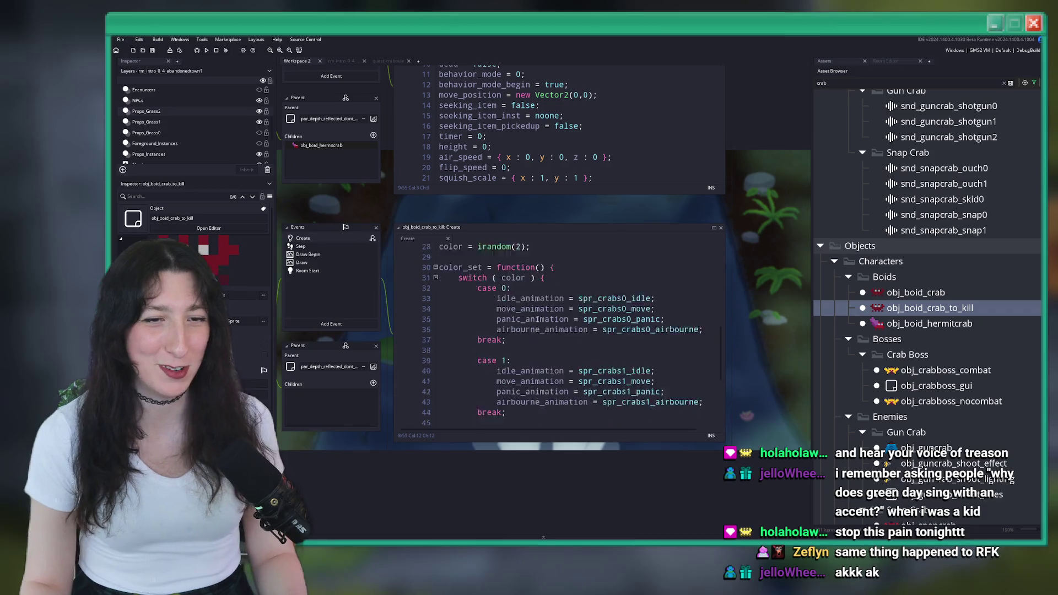
mouse_move(517, 362)
mouse_down()
mouse_move(435, 245)
mouse_move(415, 374)
mouse_move(416, 363)
mouse_up()
key(BackSpace)
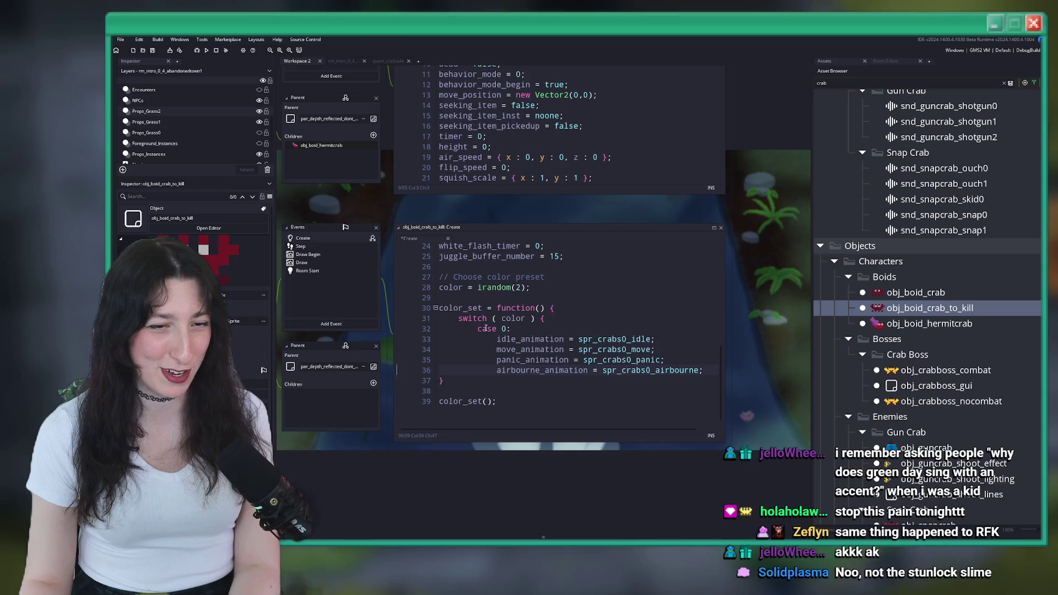
key(BackSpace)
key(BackSpace)
key(BackSpace)
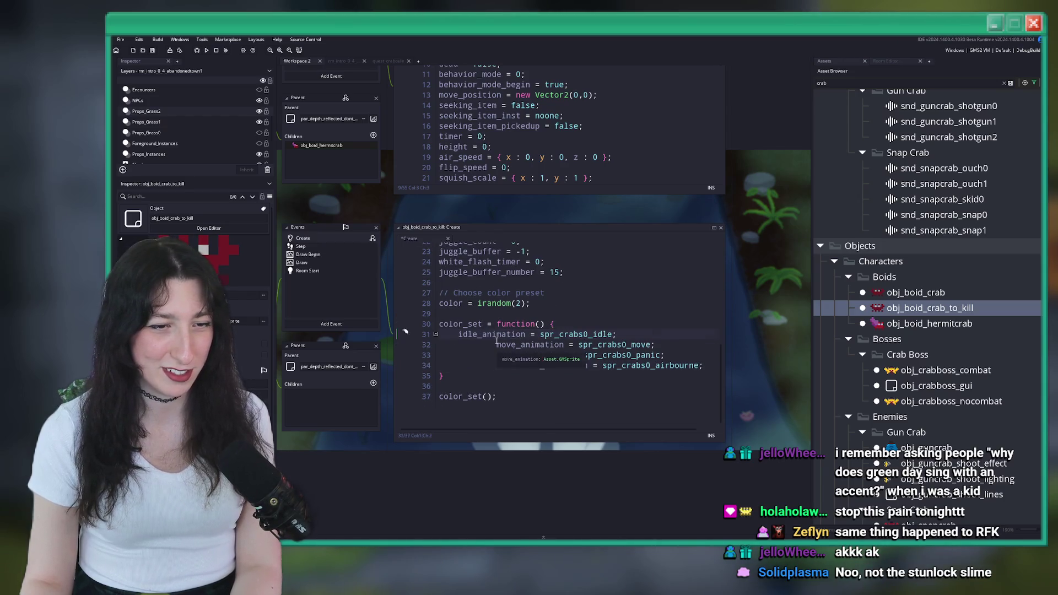
click(496, 345)
drag(497, 370, 496, 350)
key(shift+Tab)
key(shift+Tab)
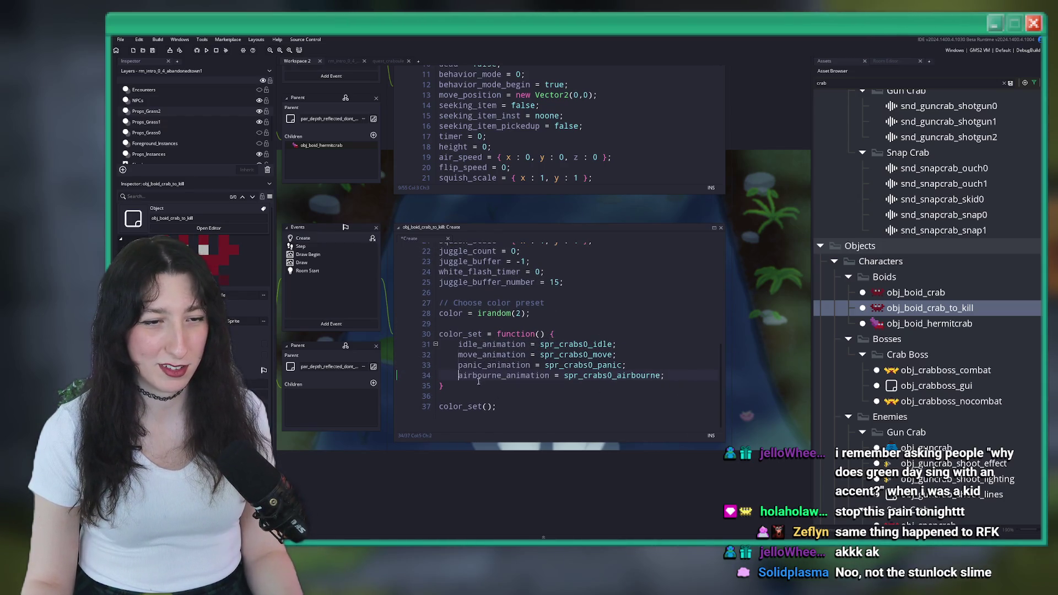
click(488, 375)
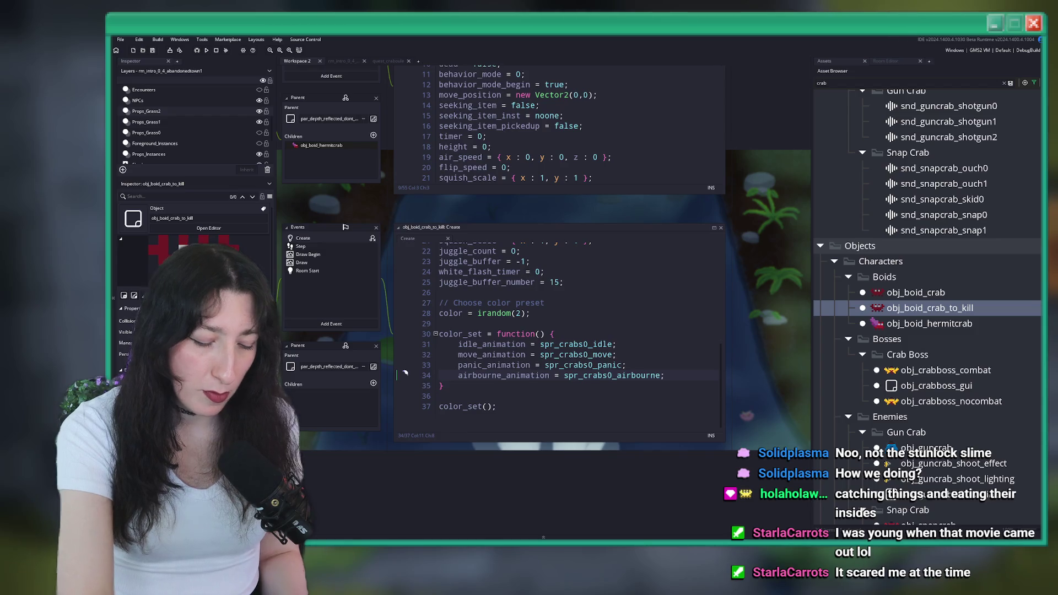
key(ctrl+z)
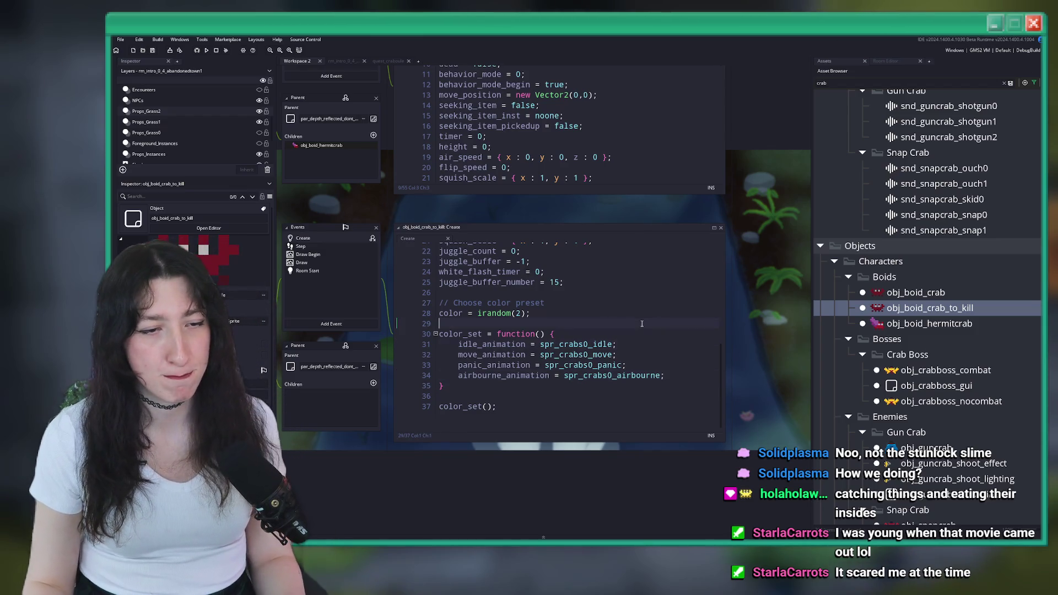
click(546, 412)
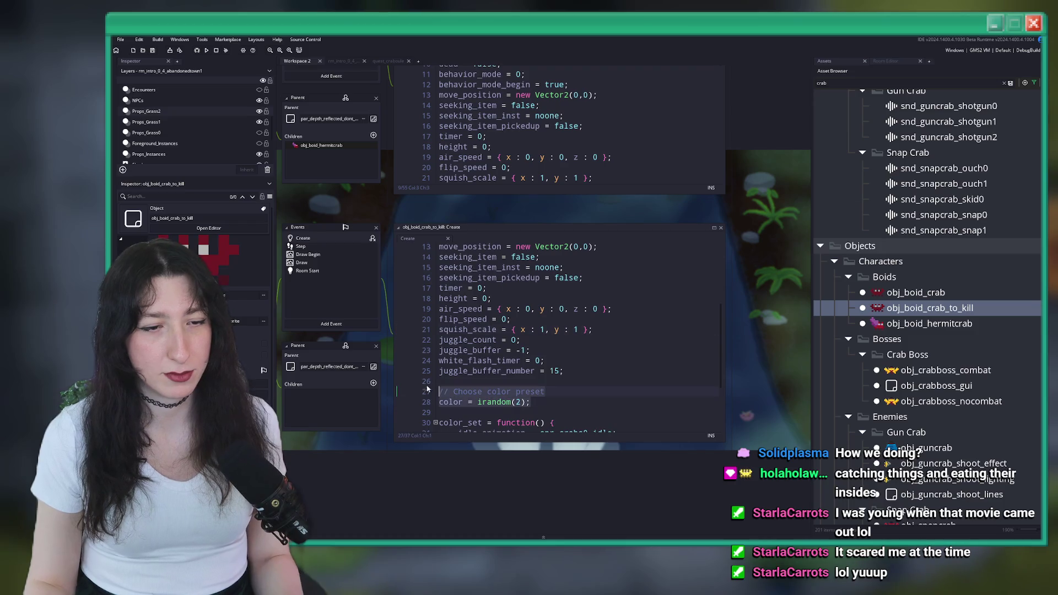
scroll(520, 355, down, 2)
scroll(520, 355, up, 4)
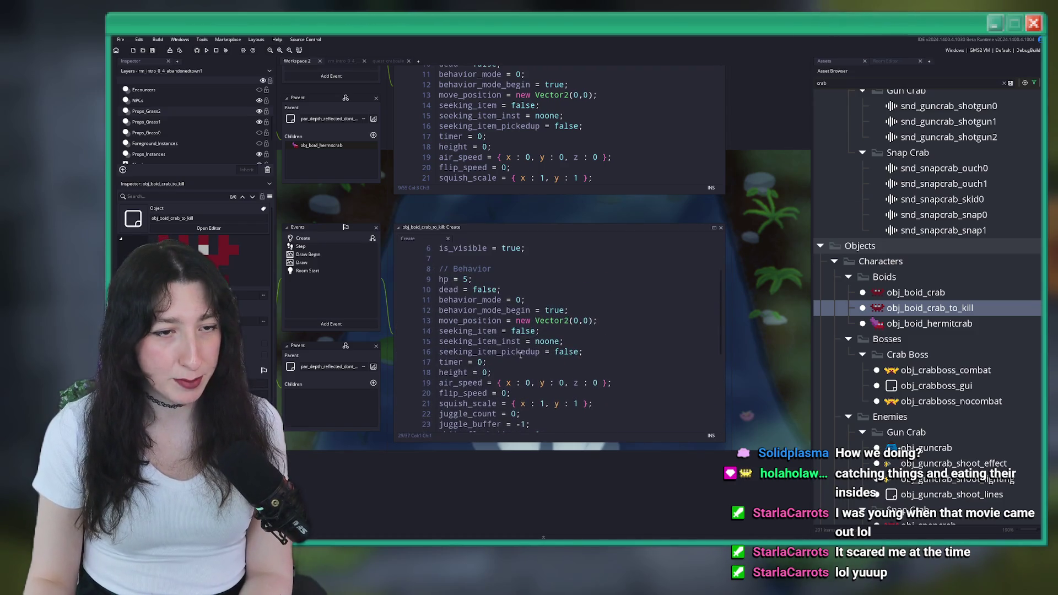
click(502, 260)
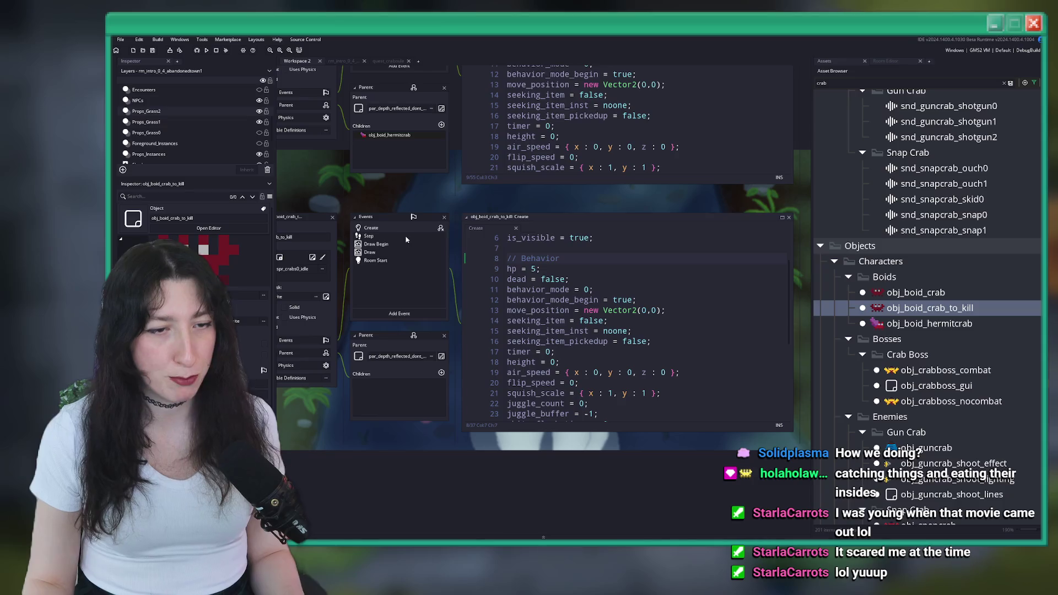
- Browse the crab-to-kill's Step, Draw and Room Start code, then close its editor windows
click(385, 235)
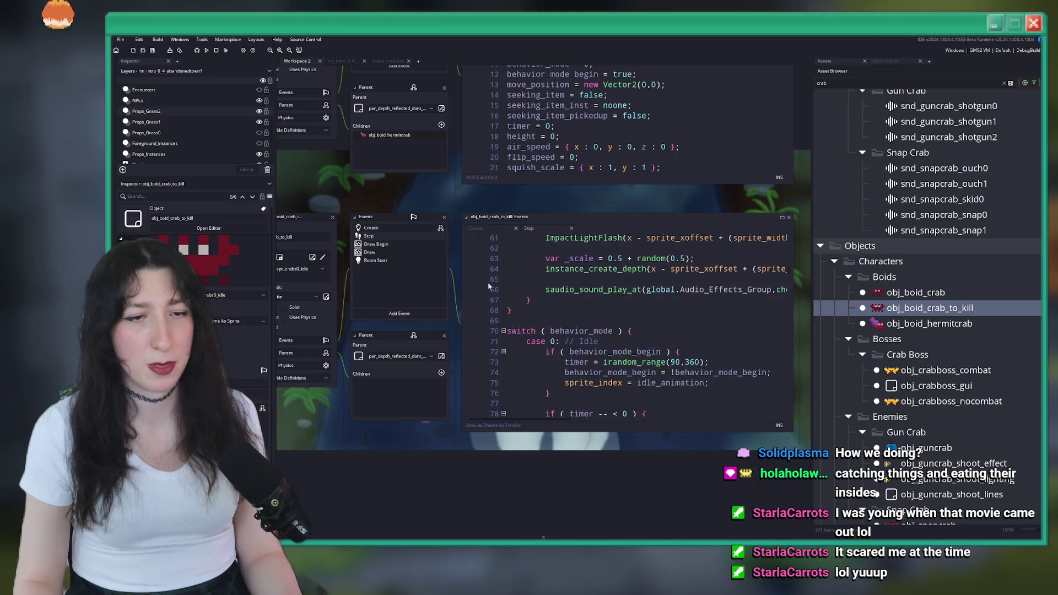
click(429, 253)
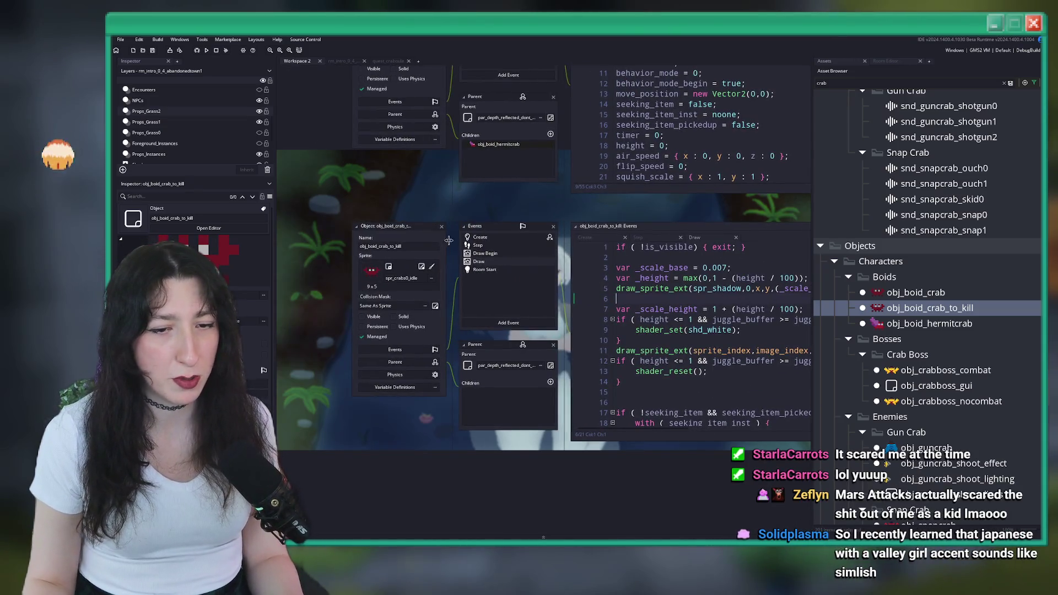
click(484, 269)
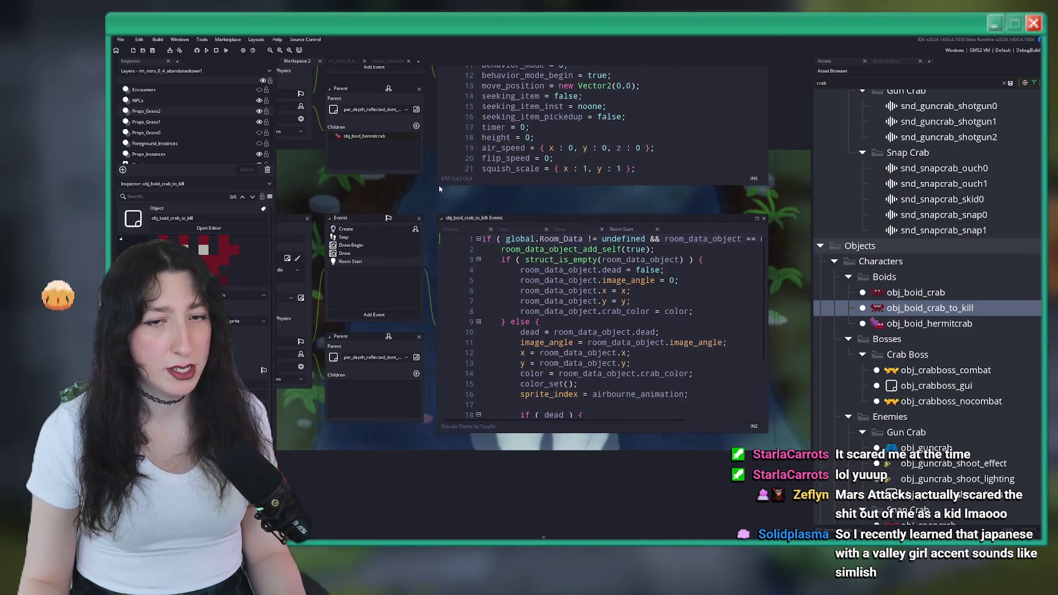
scroll(586, 326, down, 3)
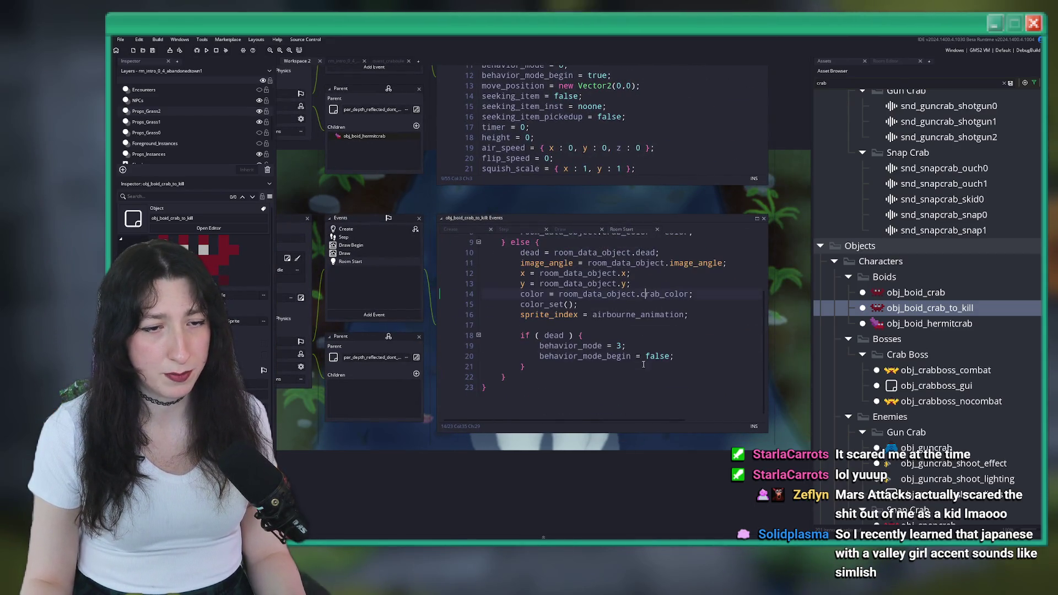
click(586, 325)
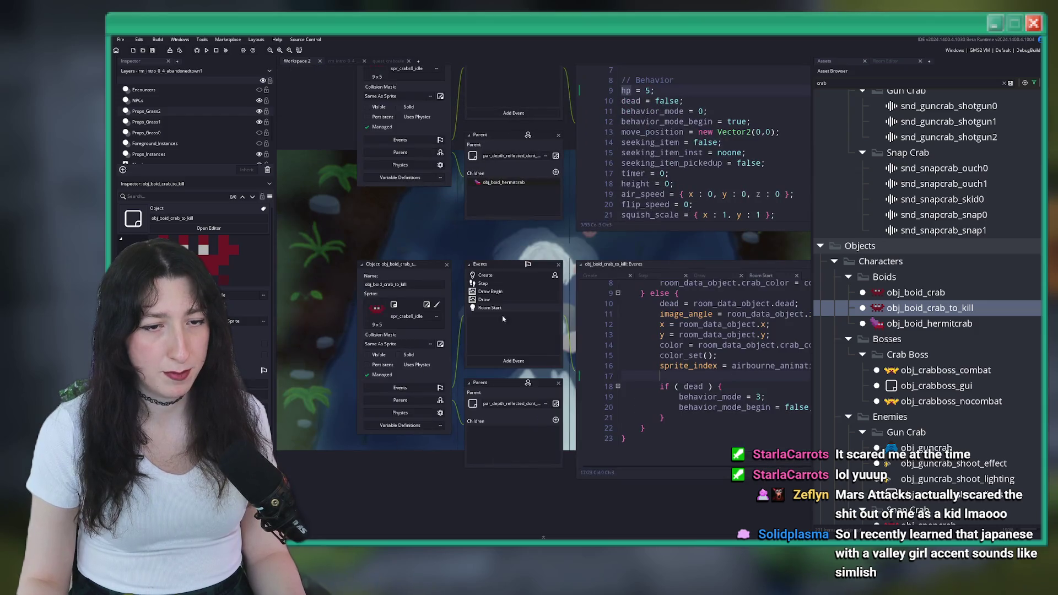
click(446, 265)
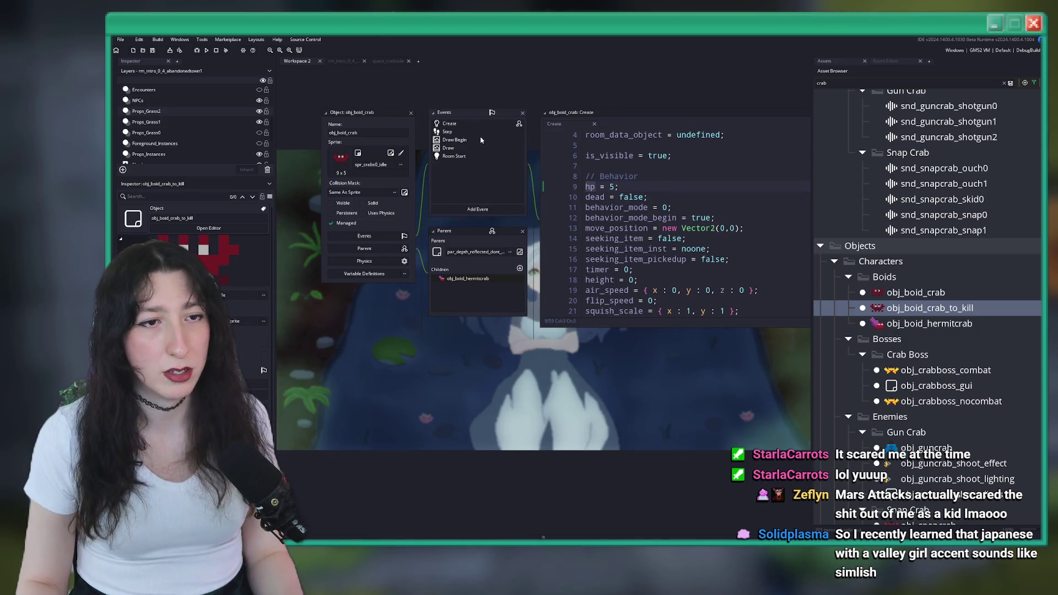
- Open obj_boid_crab's Step event code in a full tab, then go to the rm_intro_0_4_abandonedtown1 room
click(481, 139)
click(485, 132)
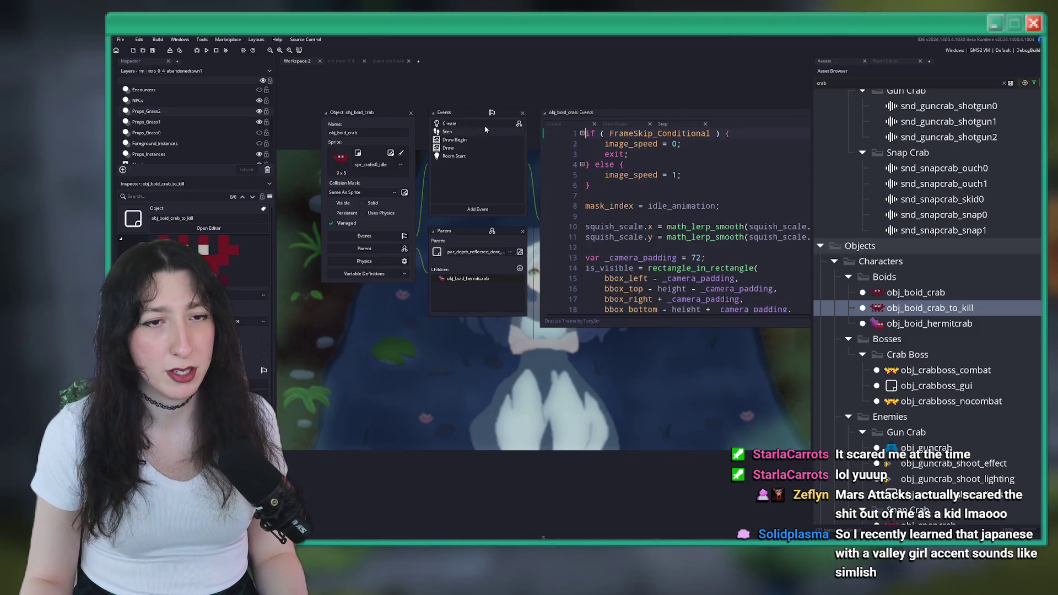
scroll(679, 182, down, 8)
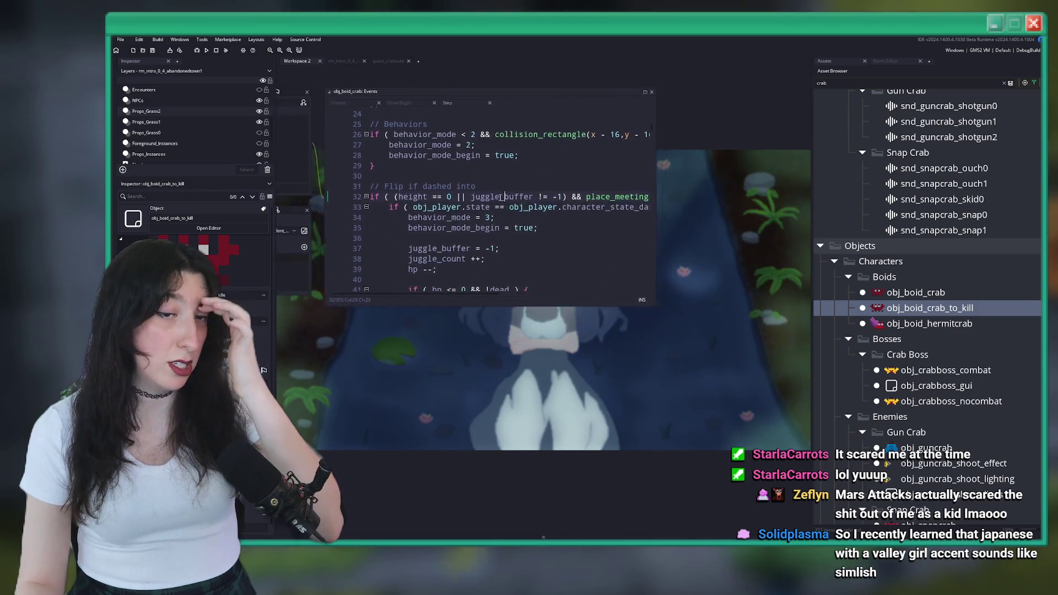
click(588, 92)
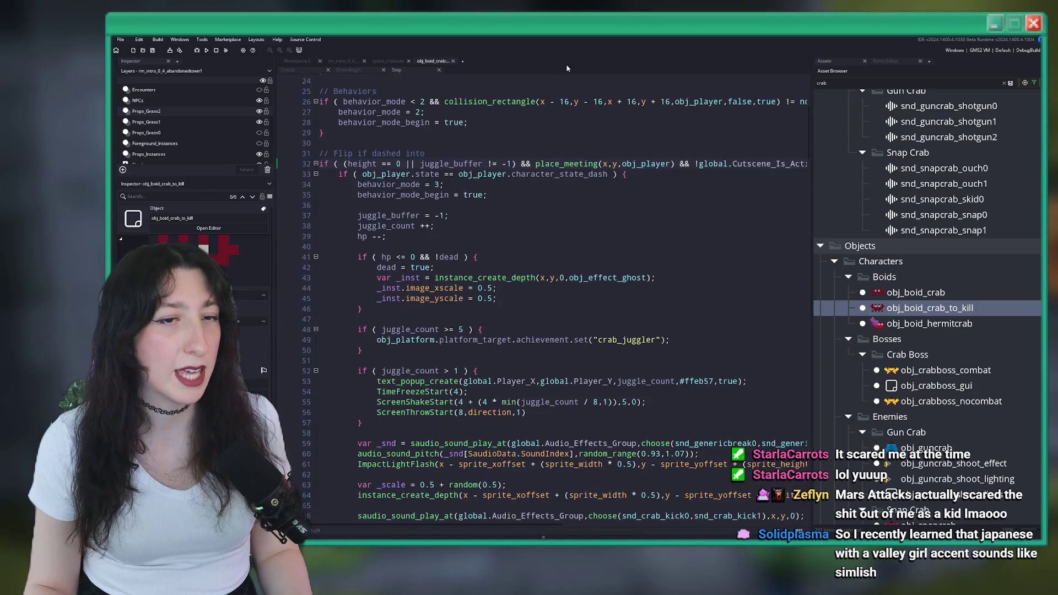
click(342, 61)
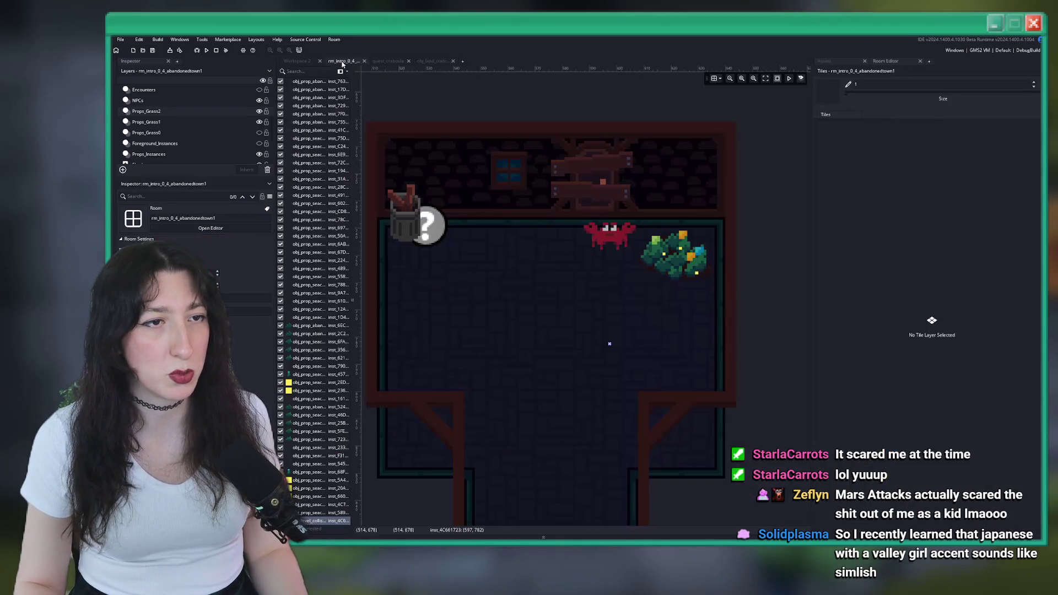
- Place an obj_boid_crab_to_kill instance on the room's lower-left floor, nudge it down, then return to quest_craboule
alt+click(493, 311)
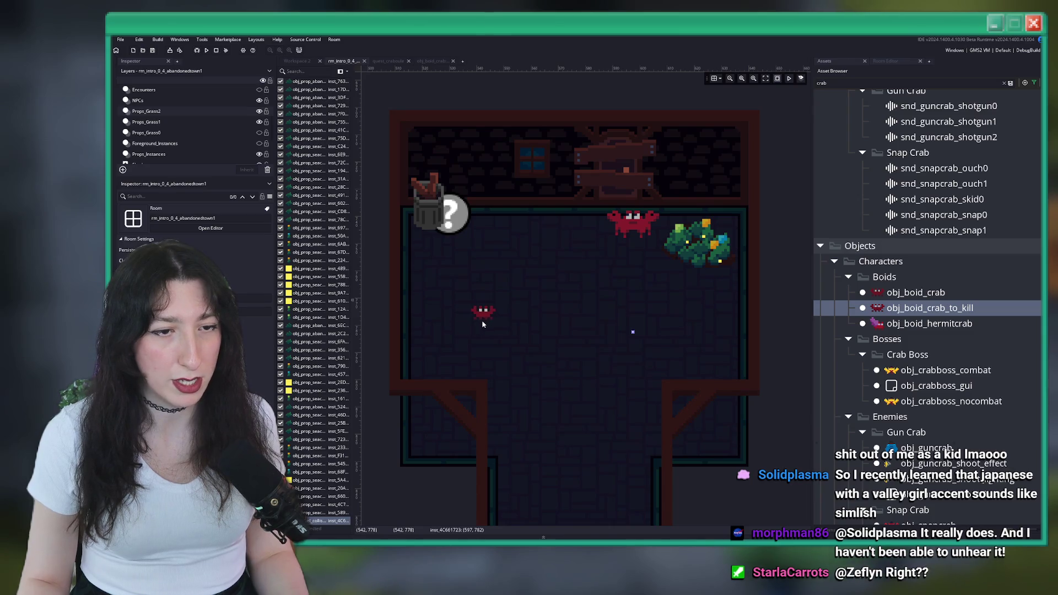
drag(482, 325, 481, 328)
click(600, 273)
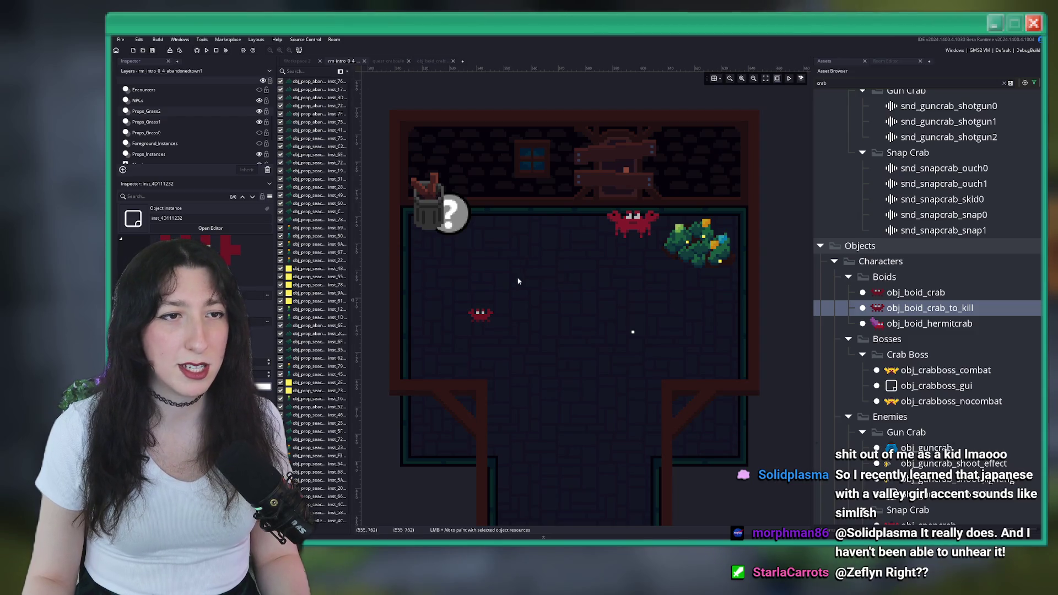
click(389, 61)
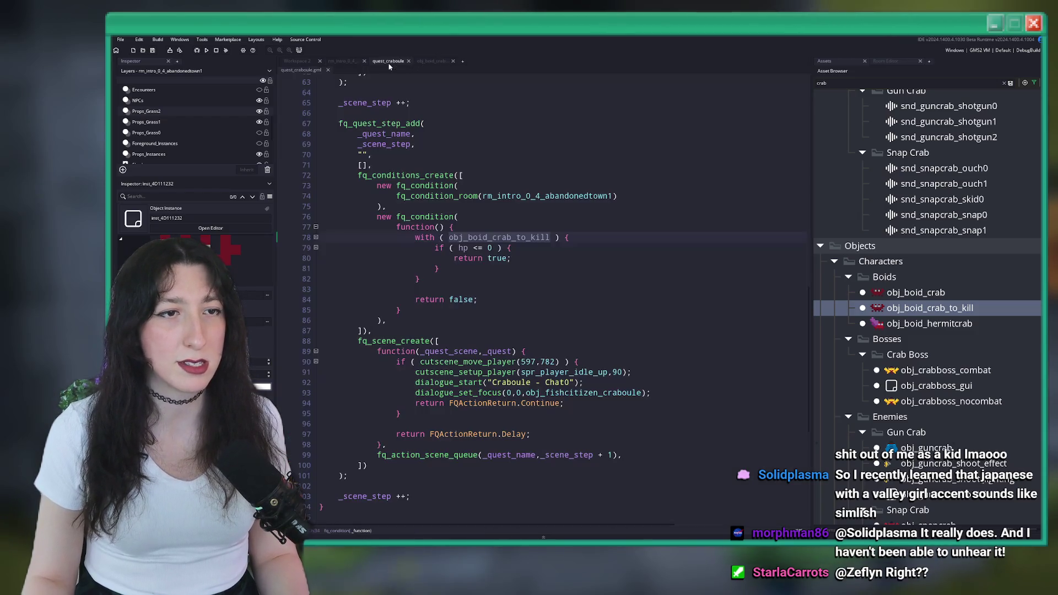
- Find the dialogue_set_focus line in the Craboule scene and open a new line below it
scroll(527, 343, up, 10)
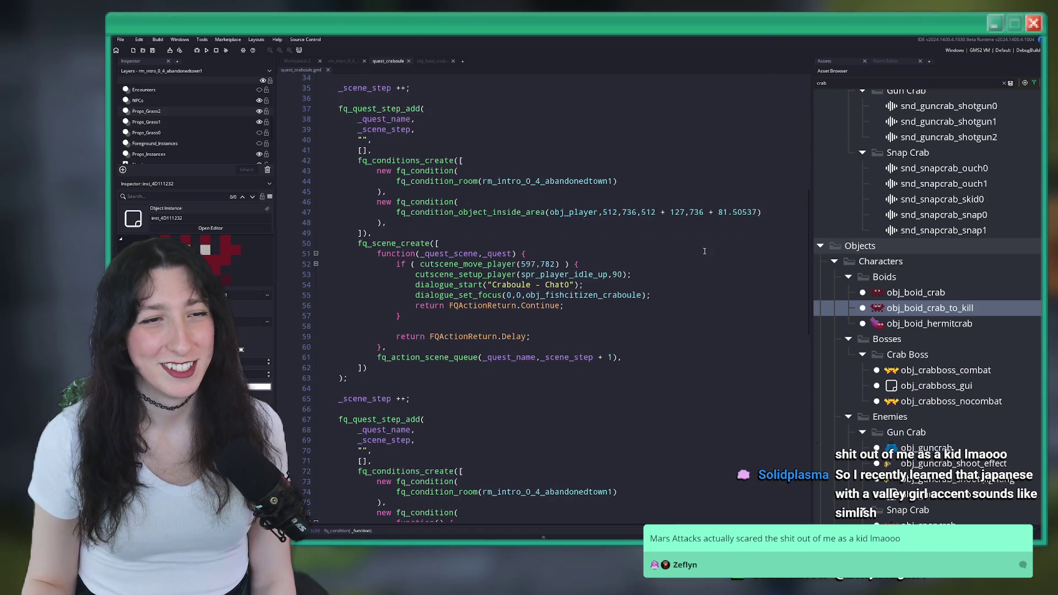
click(755, 193)
scroll(759, 211, up, 1)
click(745, 193)
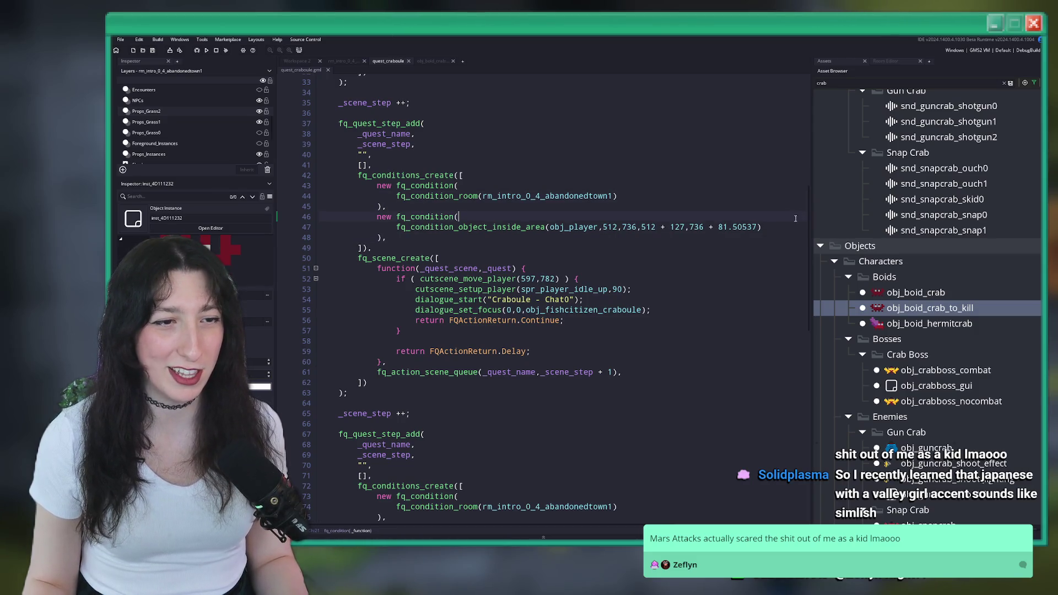
click(775, 222)
key(F12)
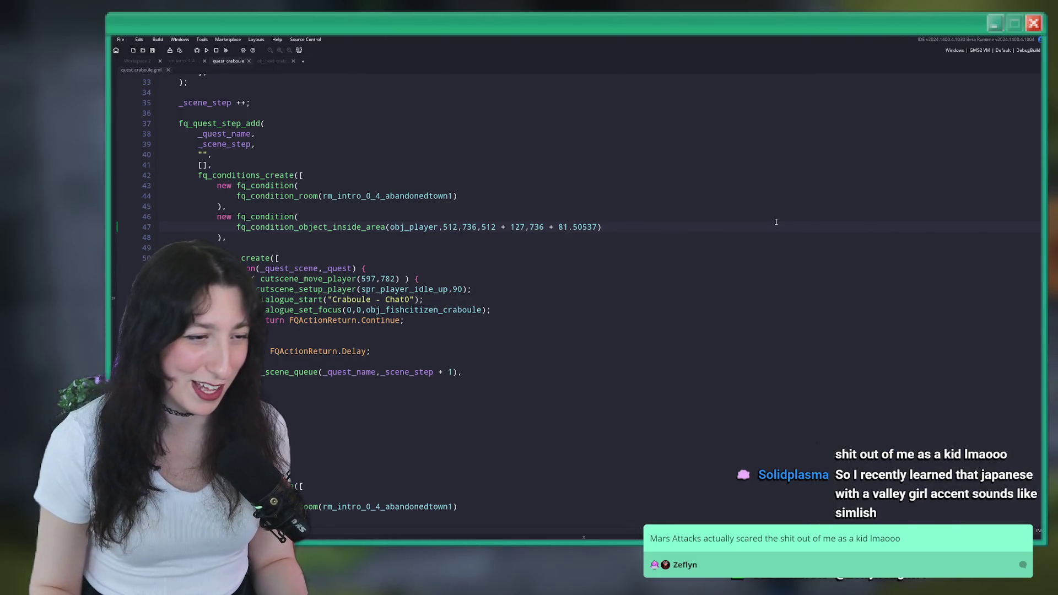
key(F12)
scroll(584, 323, up, 8)
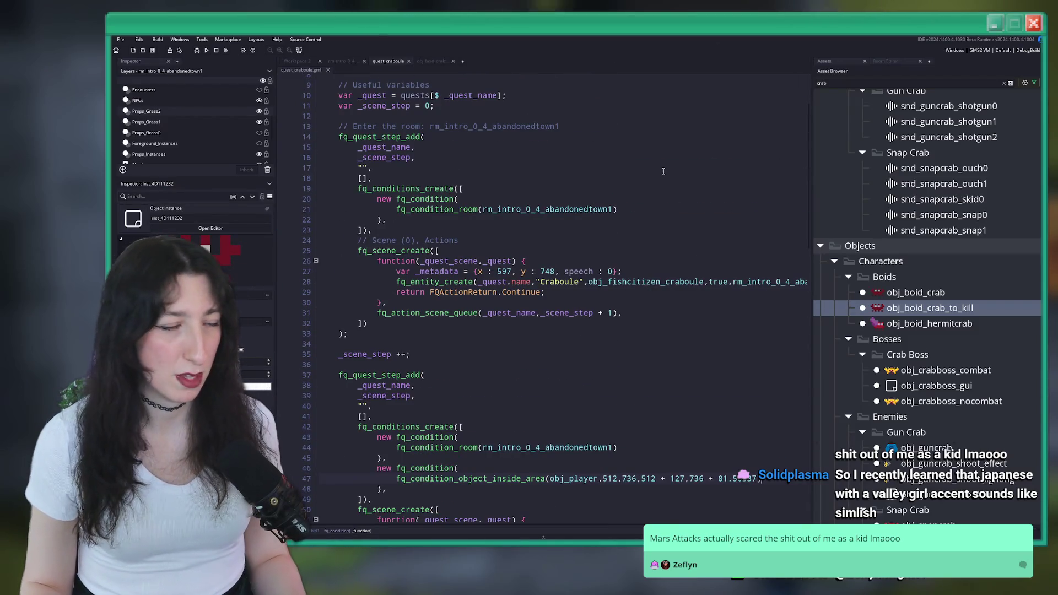
scroll(649, 329, down, 6)
scroll(649, 329, down, 2)
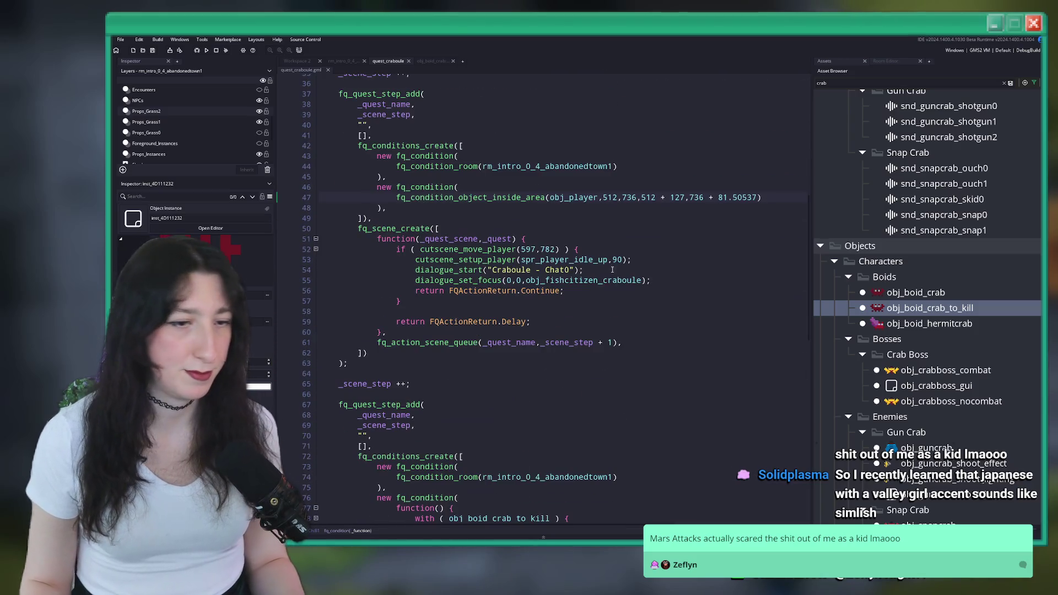
click(661, 279)
key(Return)
- Add instance_create_depth(541,779,0,obj_boid_crab_to_kill); to spawn the crab
text(instance)
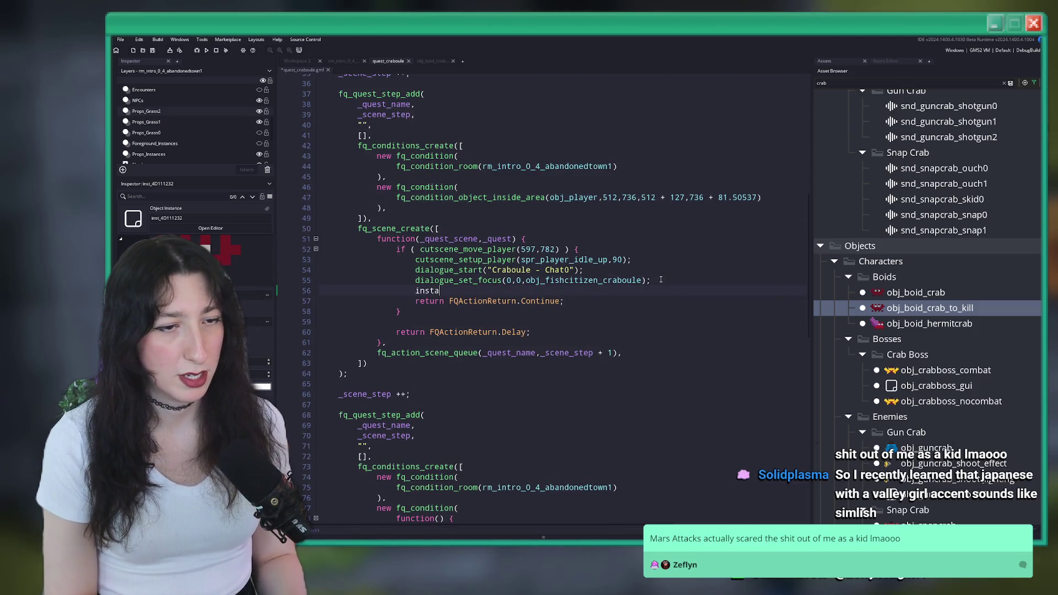
text(_create_depth)
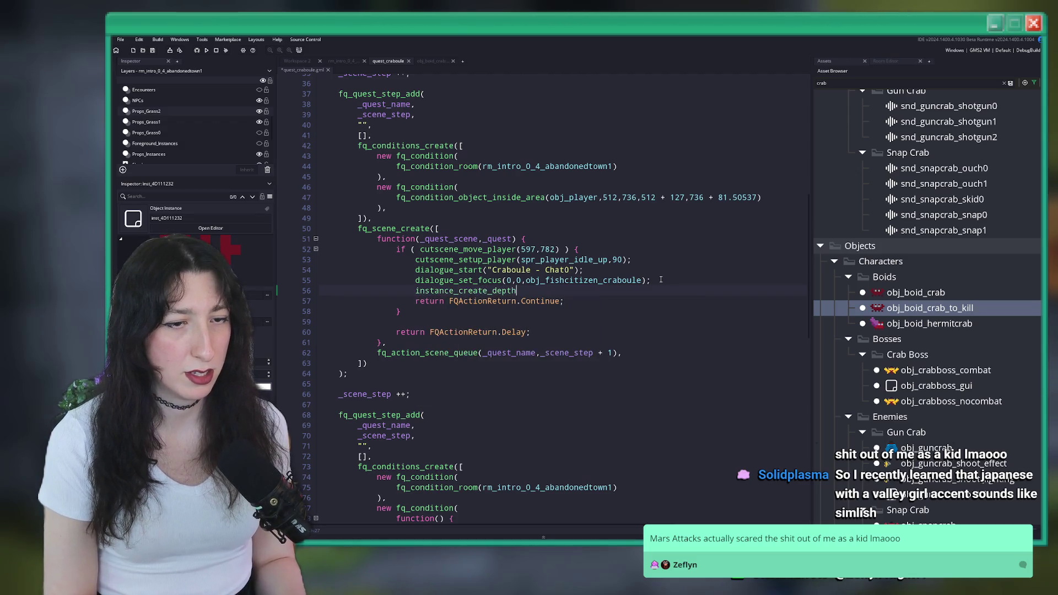
text((0)
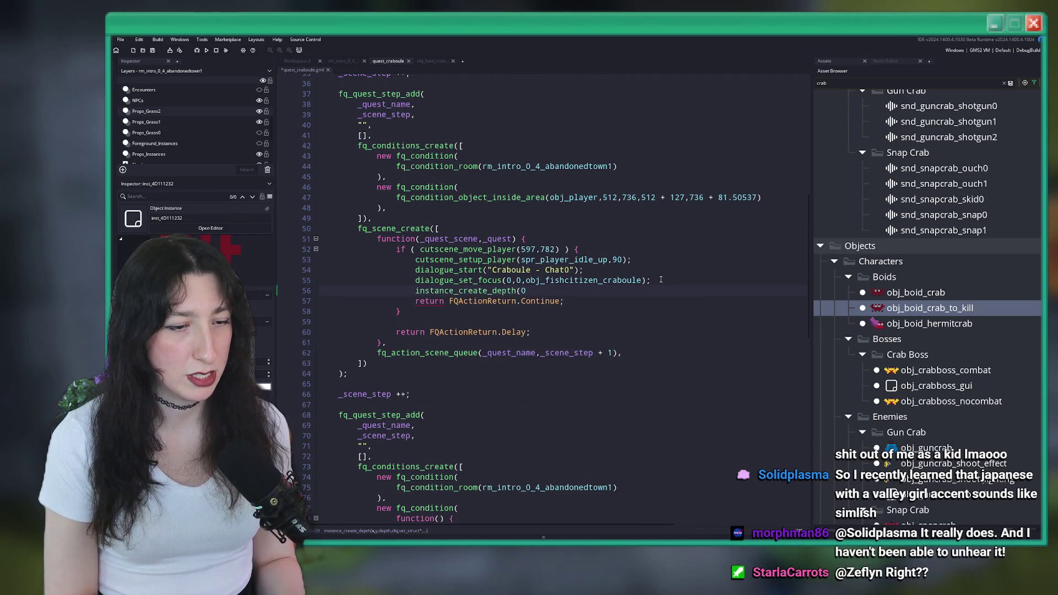
key(BackSpace)
key(BackSpace)
key(BackSpace)
text(5)
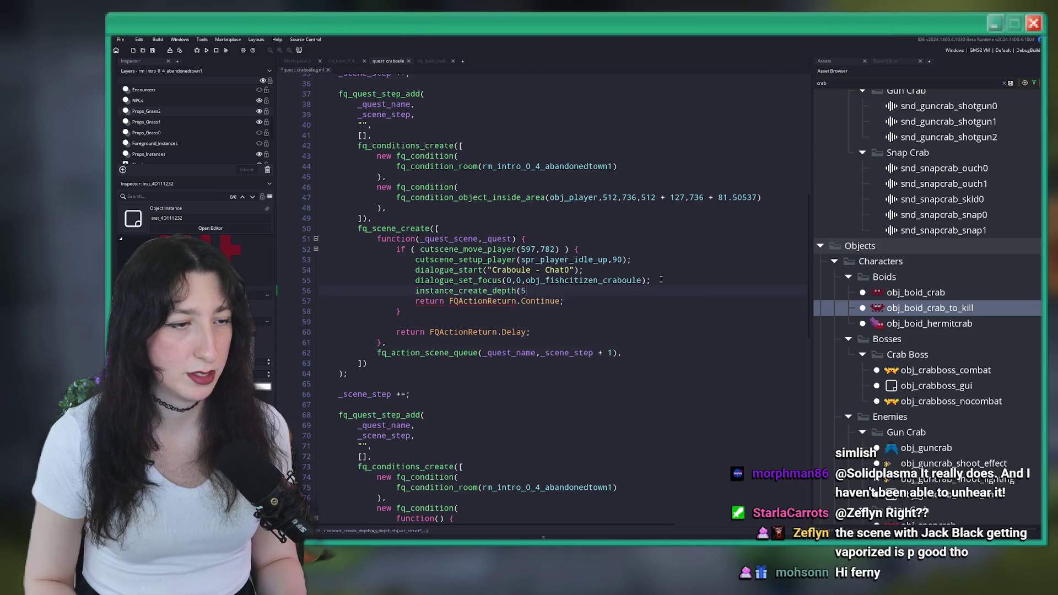
text(41,779)
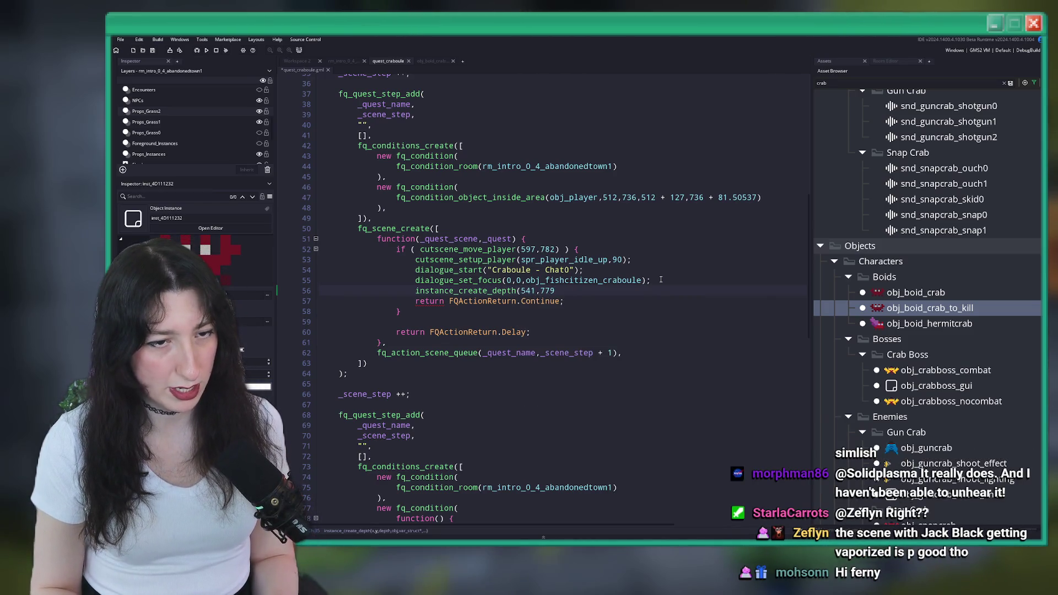
text(,0,)
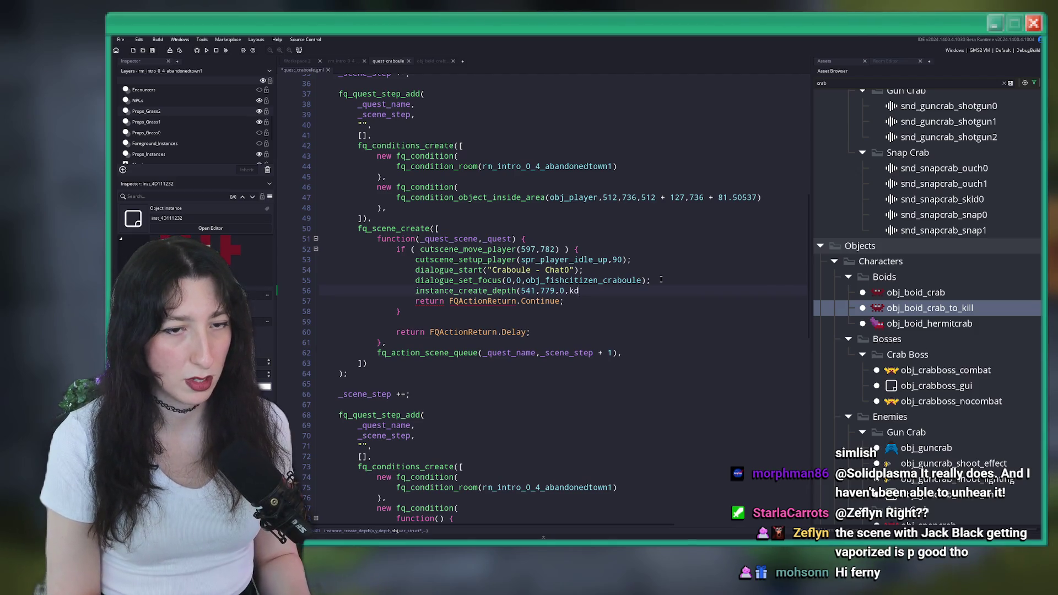
text(obj_)
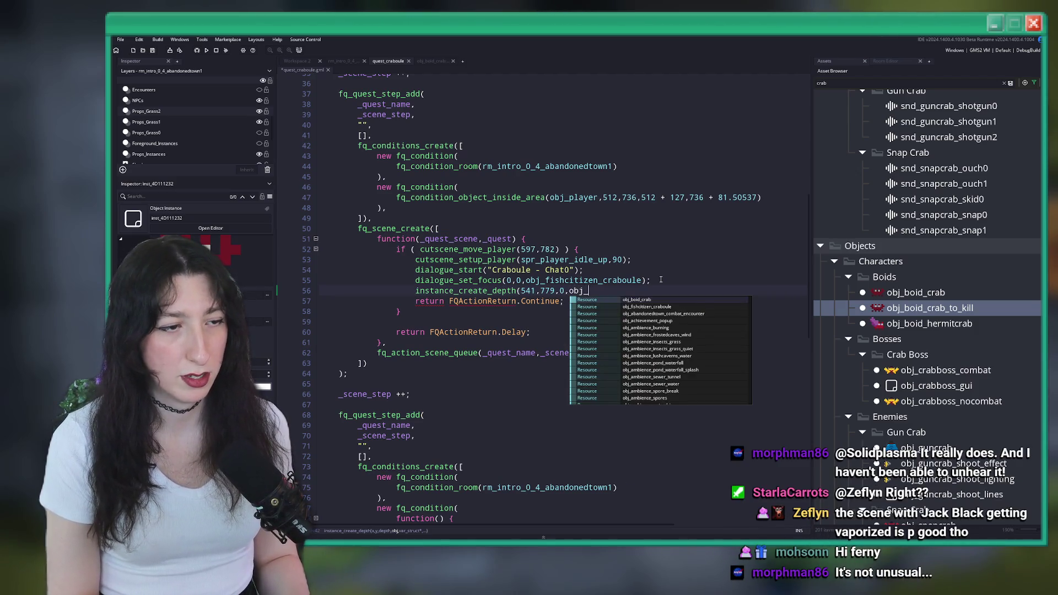
text(boid-)
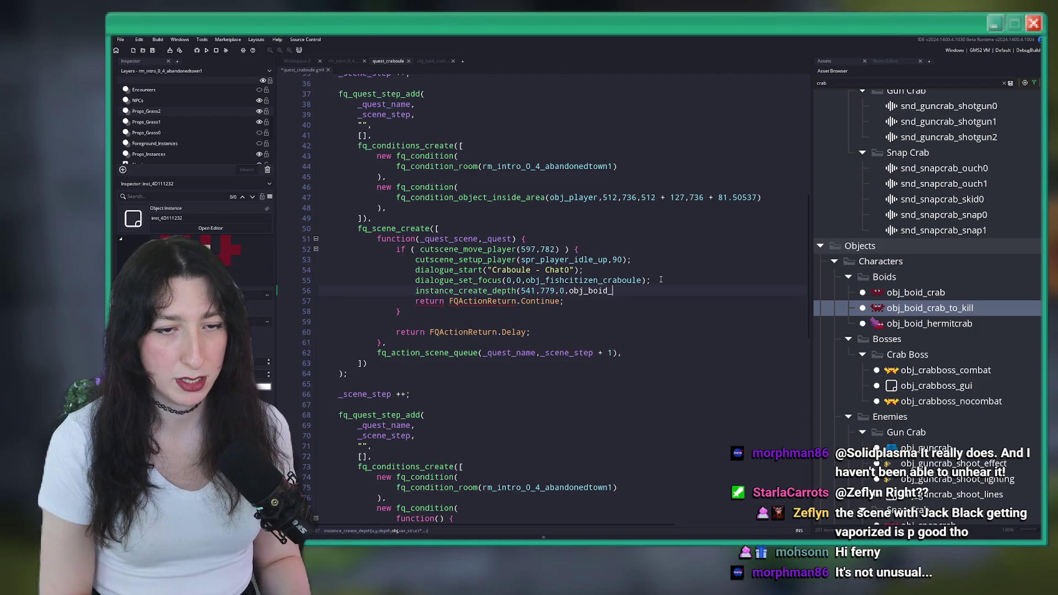
text(crab)
key(Return)
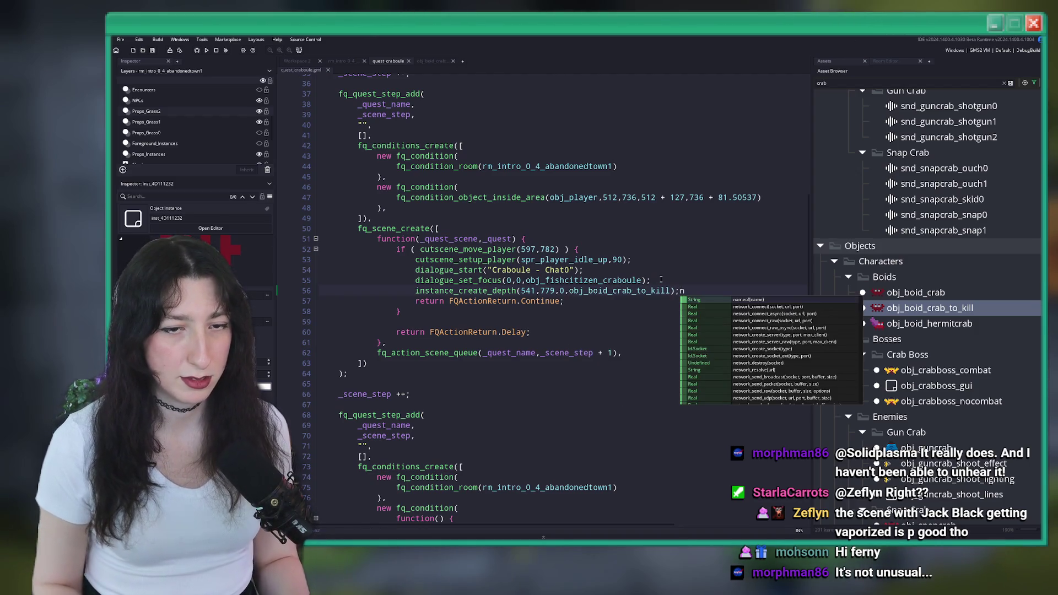
key(BackSpace)
key(Return)
- Duplicate the crab spawn line and swap its object for obj_prop_door_magical
click(678, 287)
key(ctrl+d)
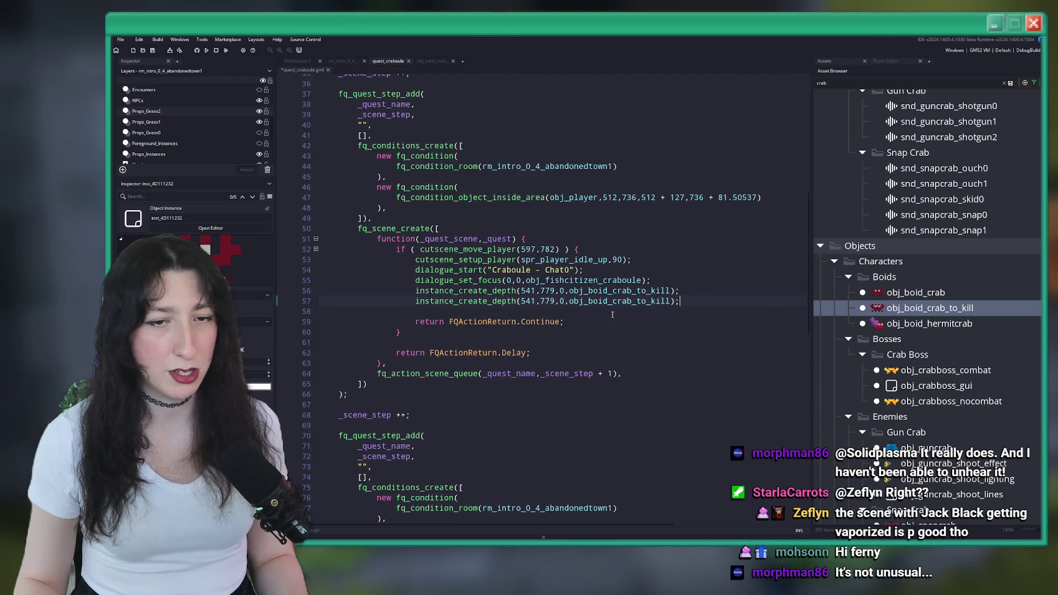
key(Delete)
drag(672, 301, 570, 301)
text(magica)
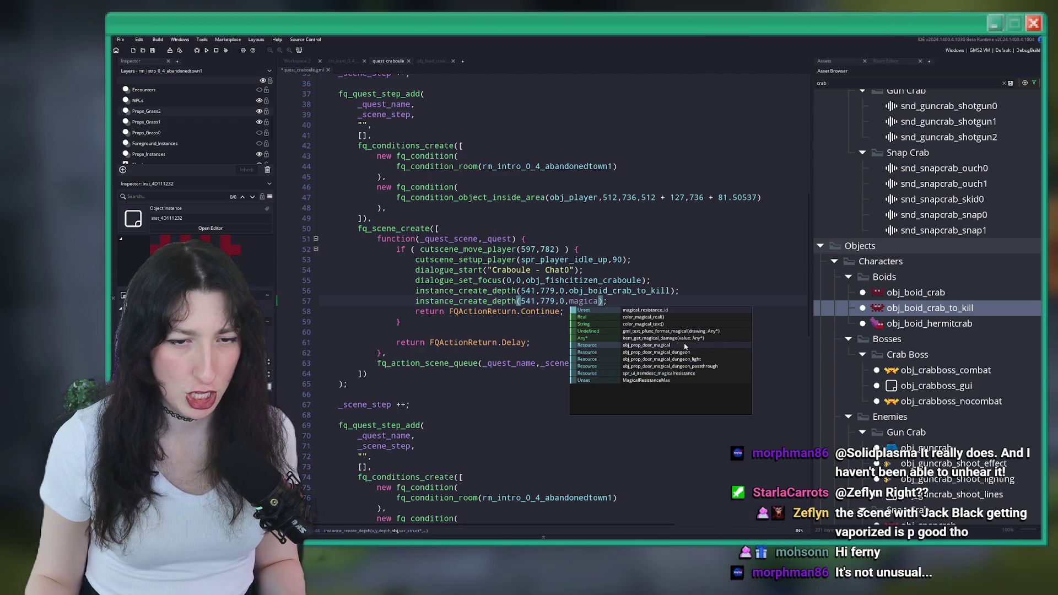
click(686, 346)
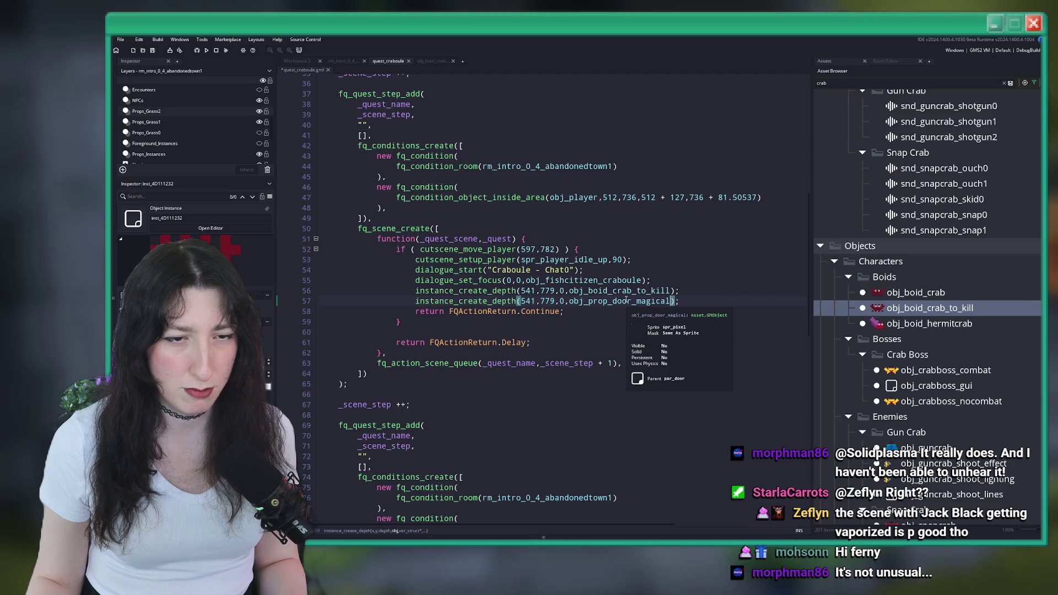
- Check obj_prop_door_magical's door_id in its Variable Definitions, then return to quest_craboule
middle_click(626, 299)
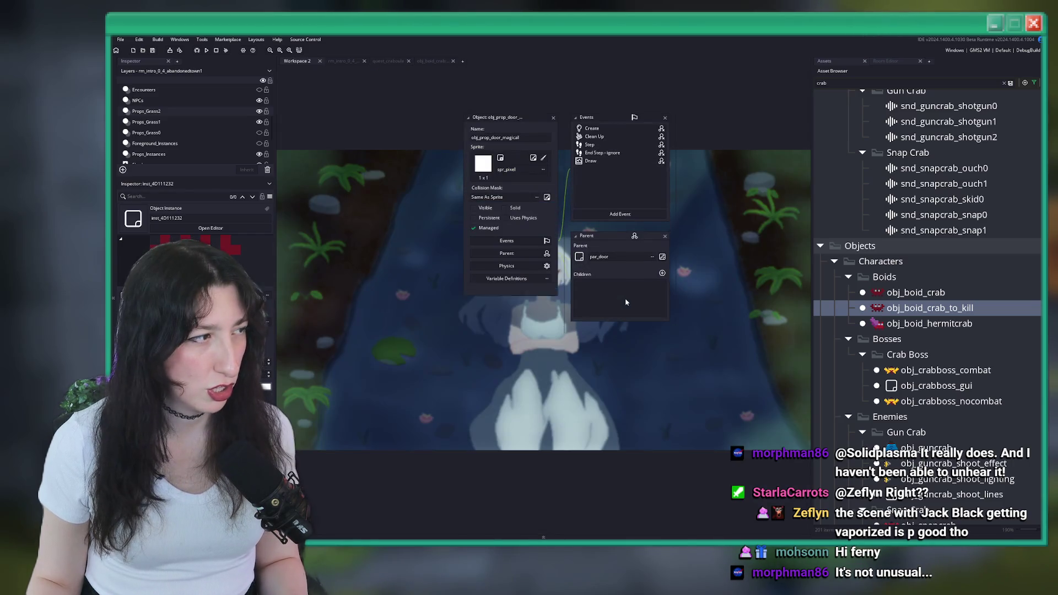
click(515, 277)
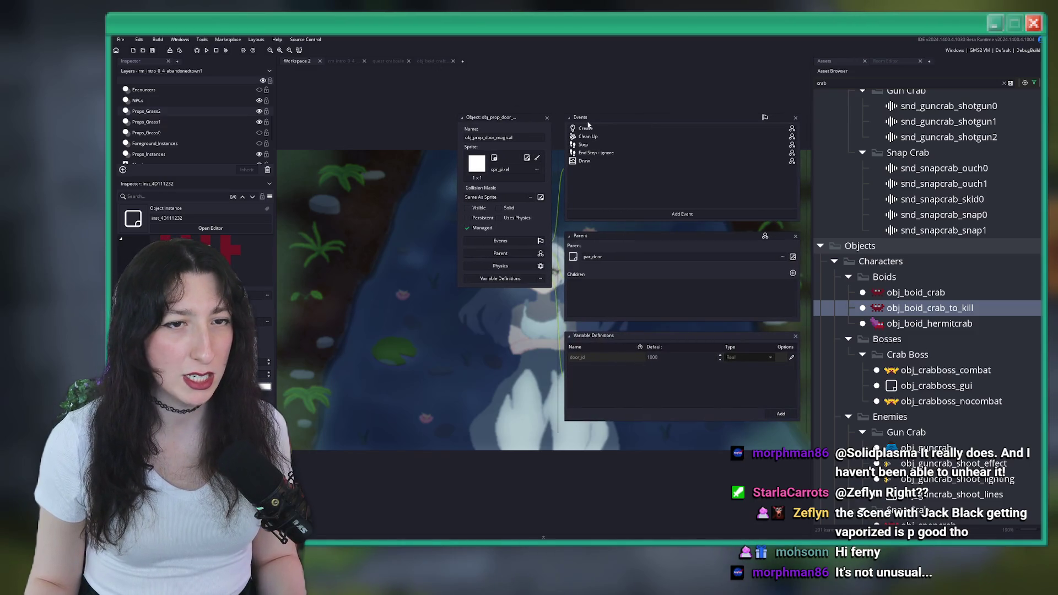
click(439, 60)
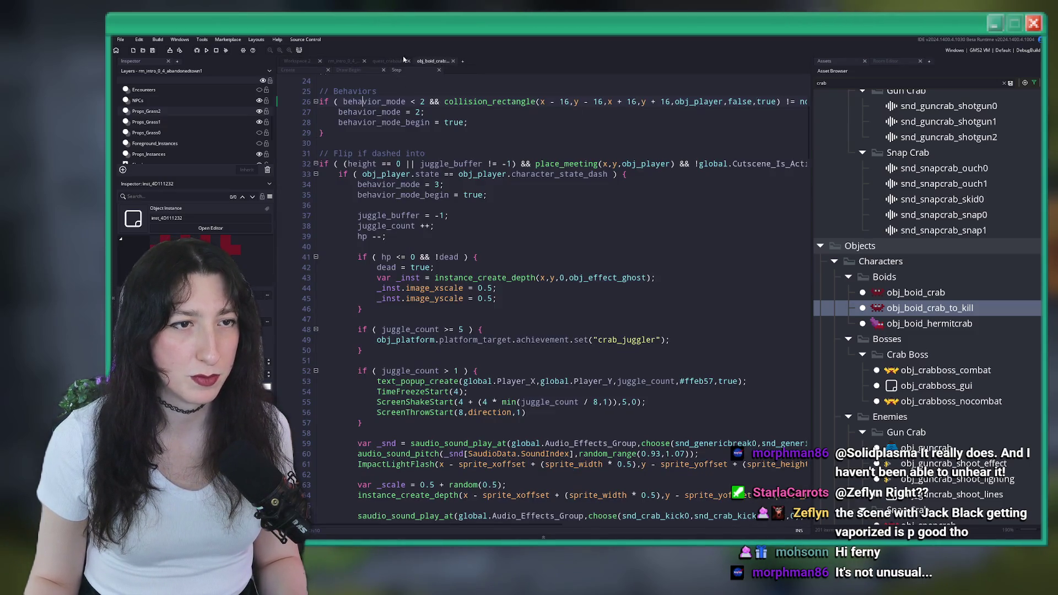
click(396, 60)
- Prefix the door spawn on line 57 with 'var _door ='
click(671, 301)
key(End)
click(416, 301)
text(var _doo)
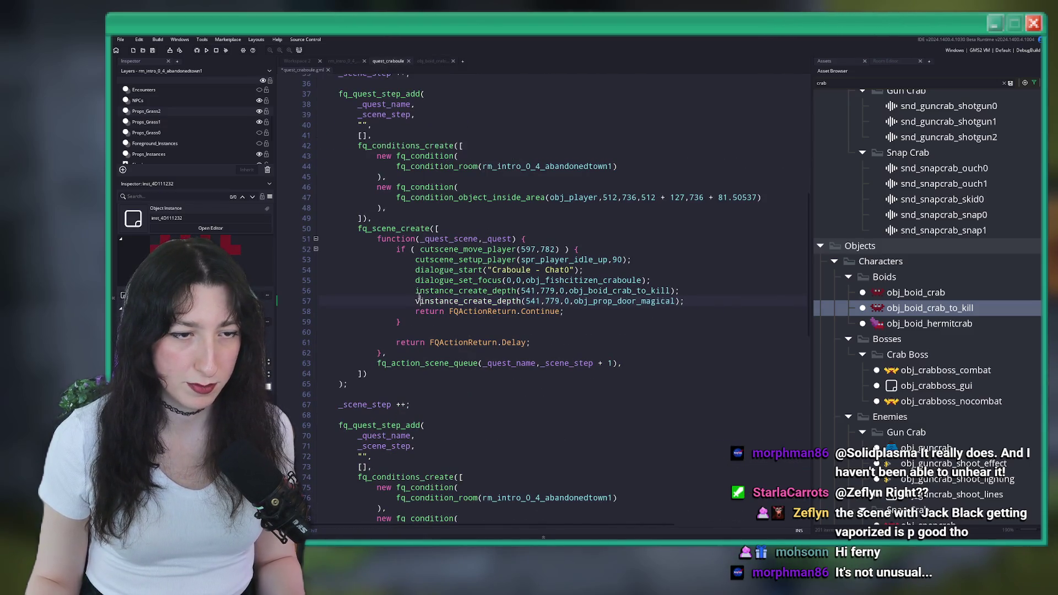
text(r =)
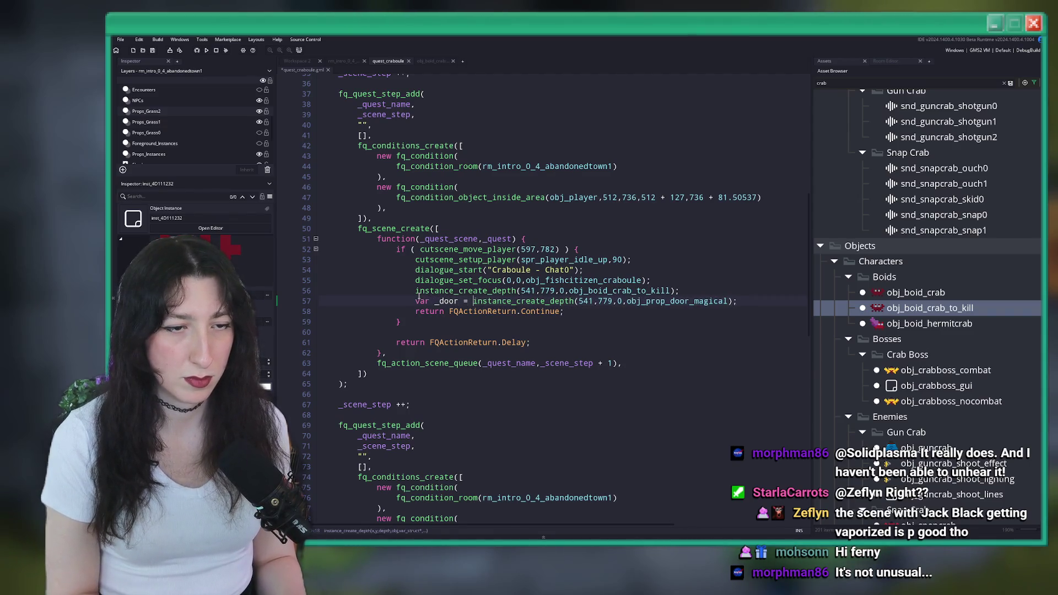
- Add '_door.door_id = 2000;' below the door creation line and save the script
click(760, 303)
key(Return)
text(_door.)
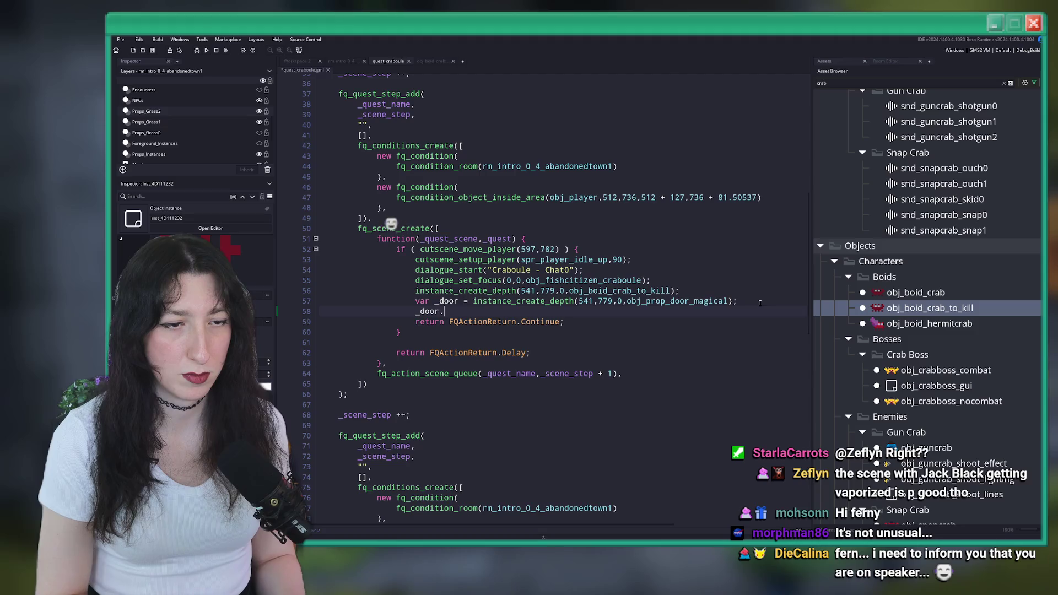
key(BackSpace)
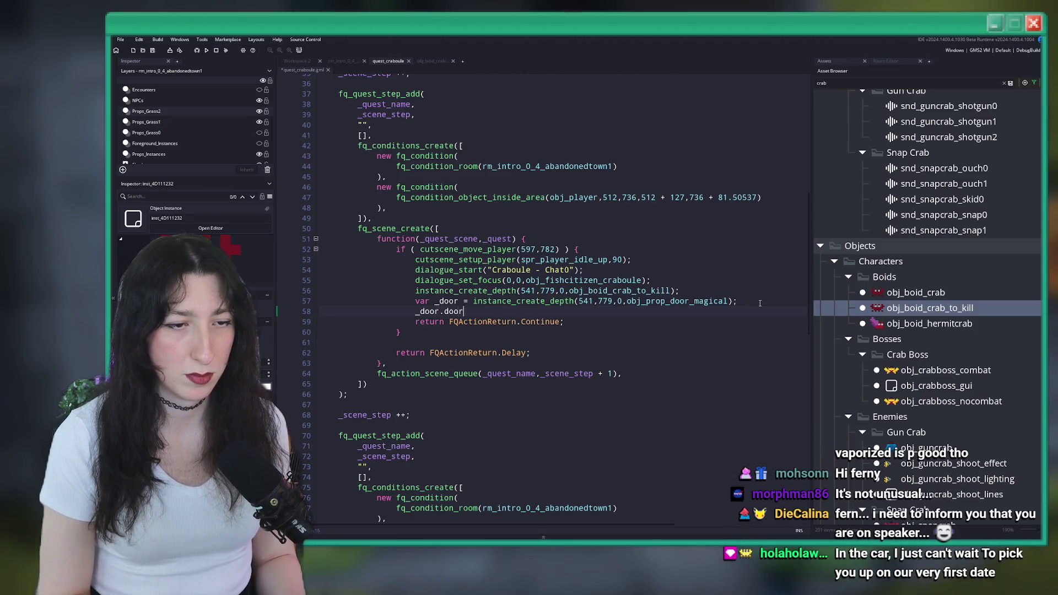
key(BackSpace)
text(= 2000;)
key(ctrl+s)
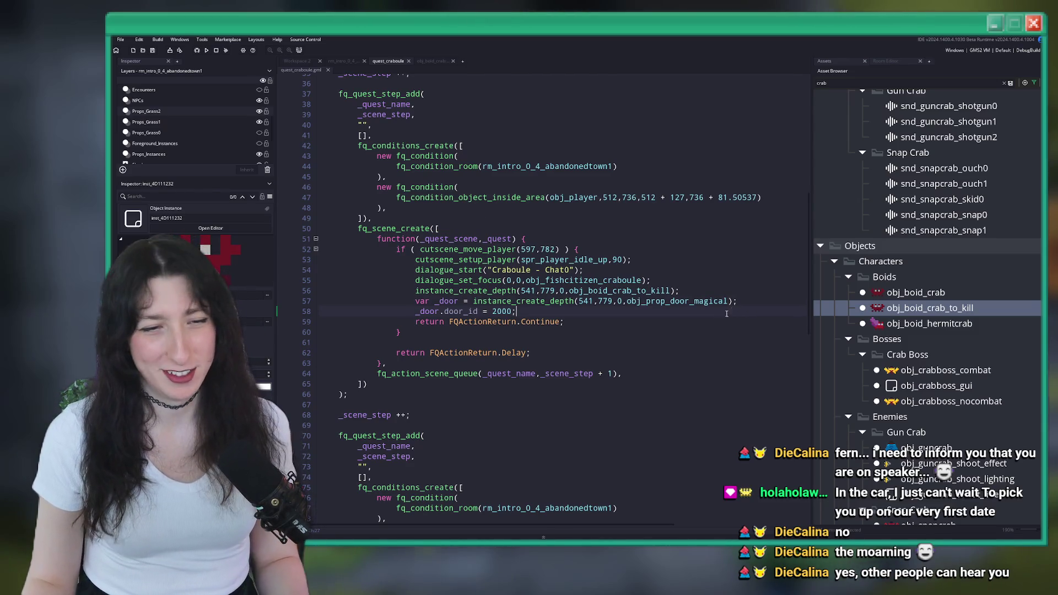
- Search the Asset Browser for obj_prop_door_magical
click(648, 311)
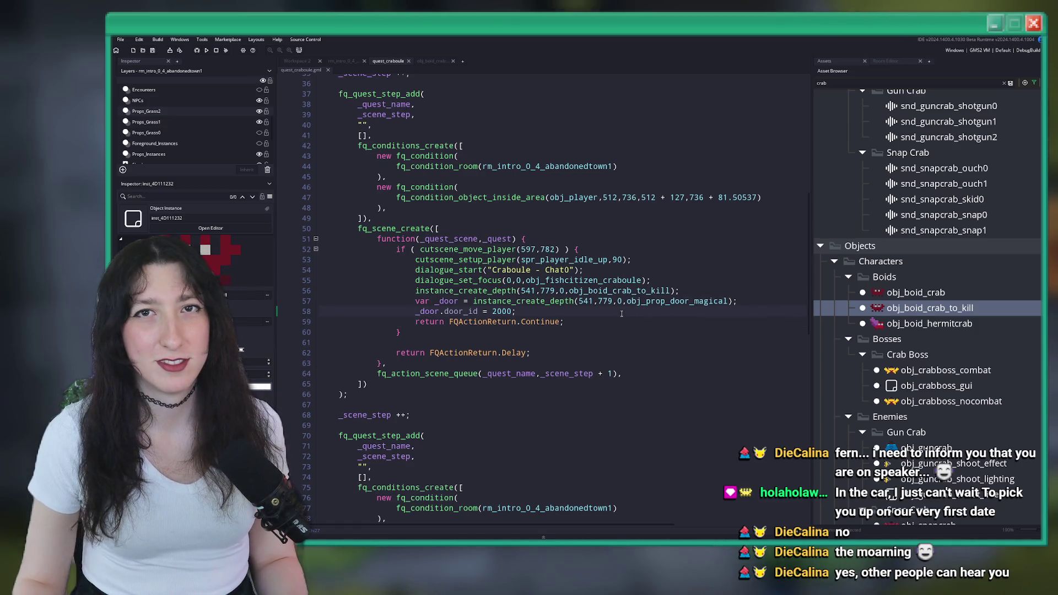
mouse_move(629, 285)
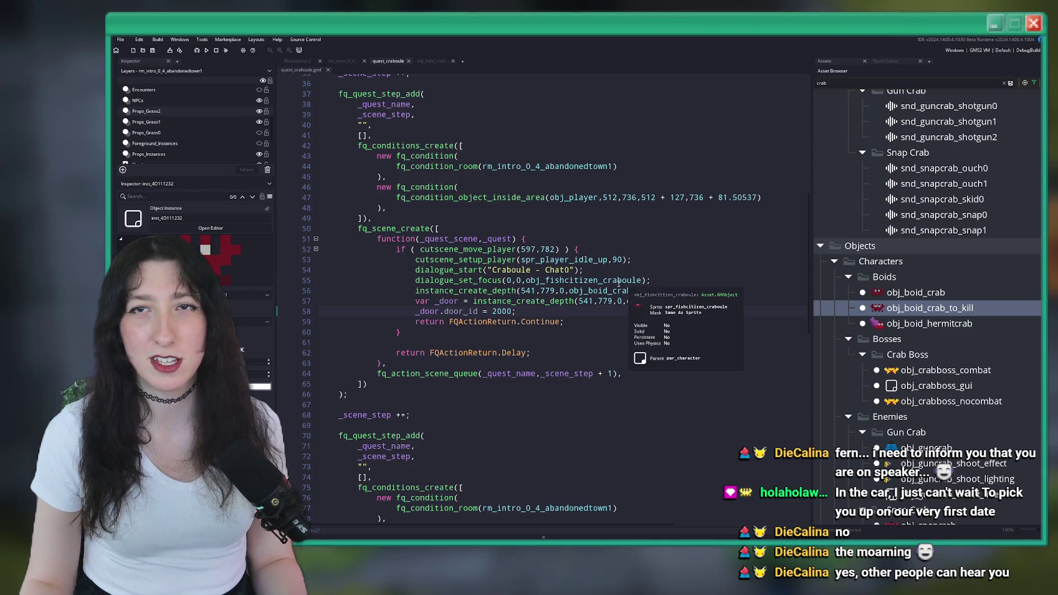
scroll(526, 303, down, 1)
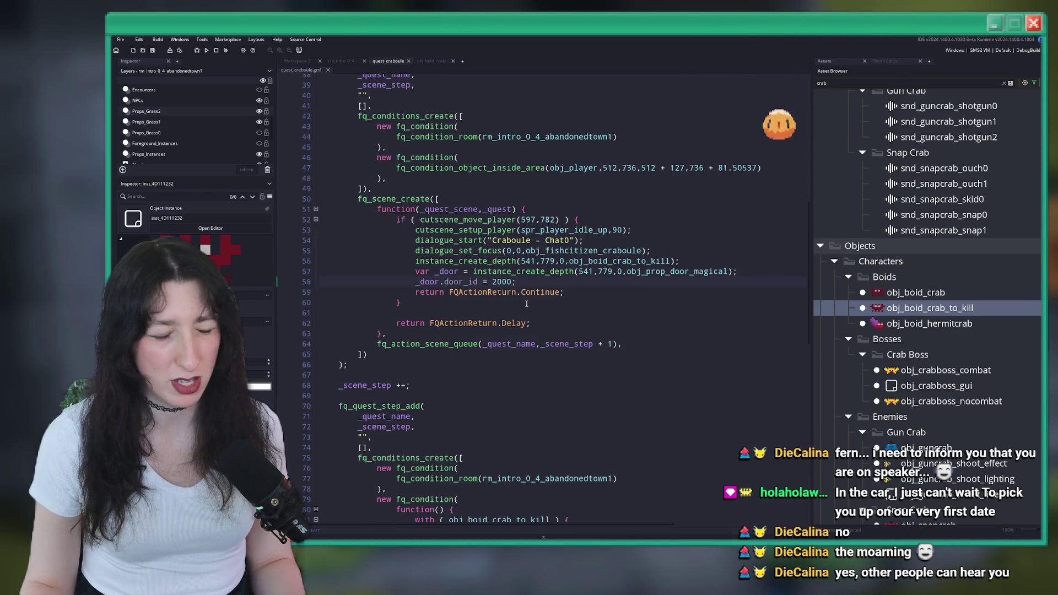
scroll(526, 303, down, 2)
scroll(517, 193, down, 1)
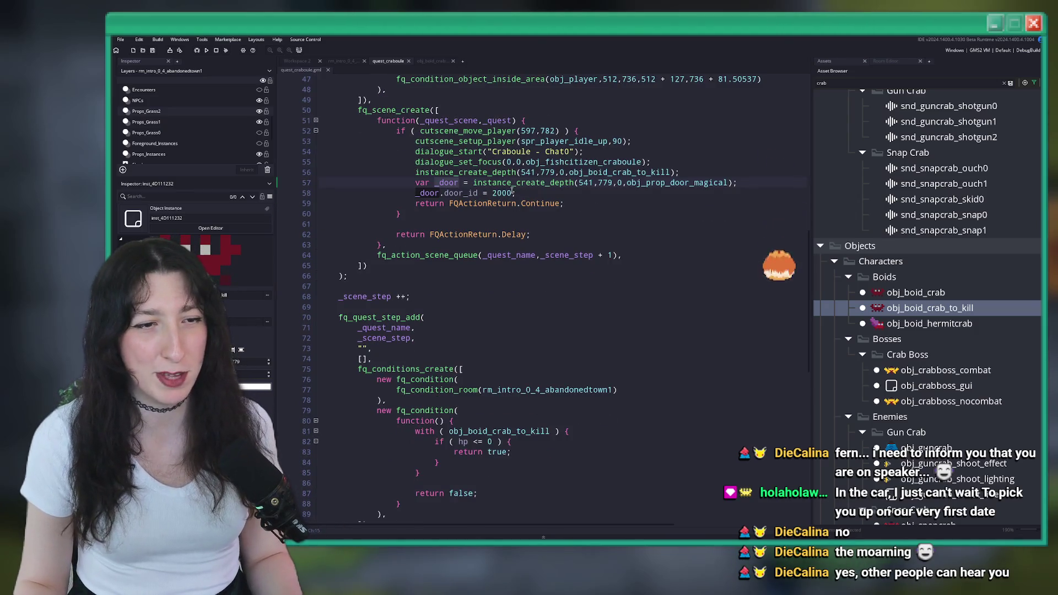
click(705, 182)
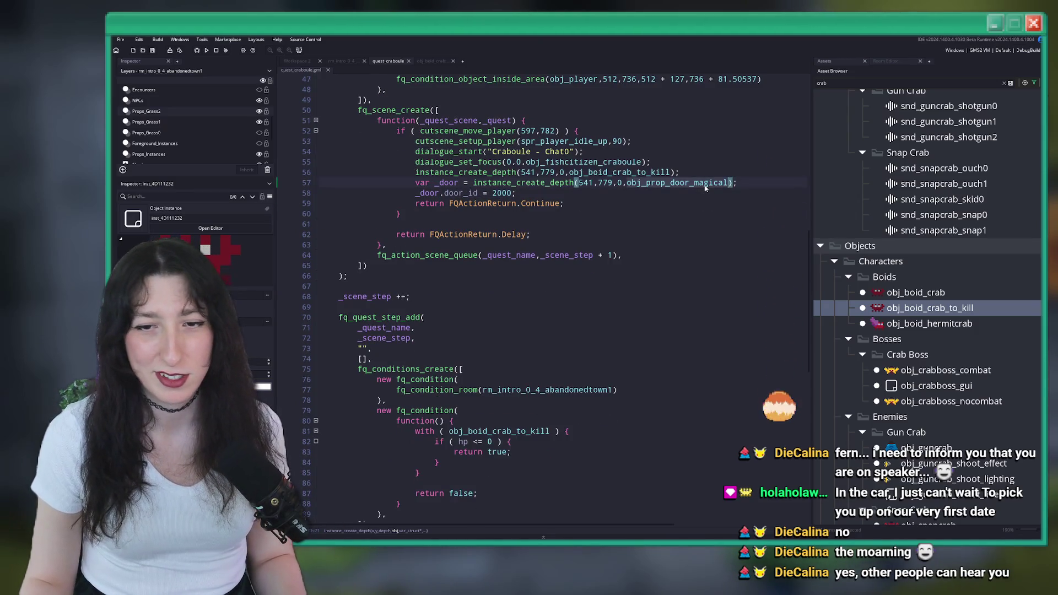
scroll(707, 185, down, 3)
scroll(711, 171, up, 2)
key(End)
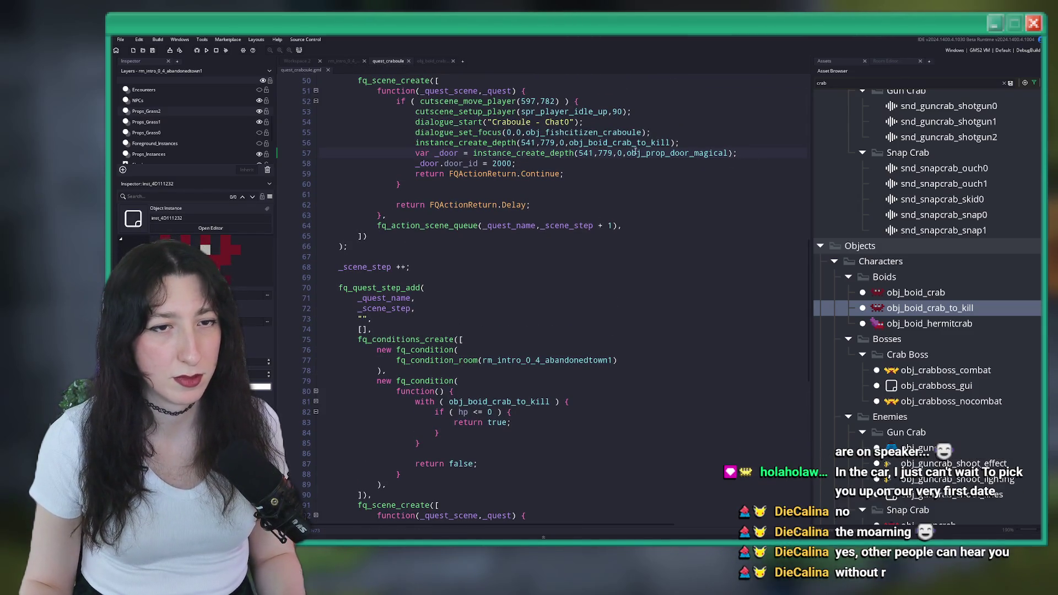
click(728, 153)
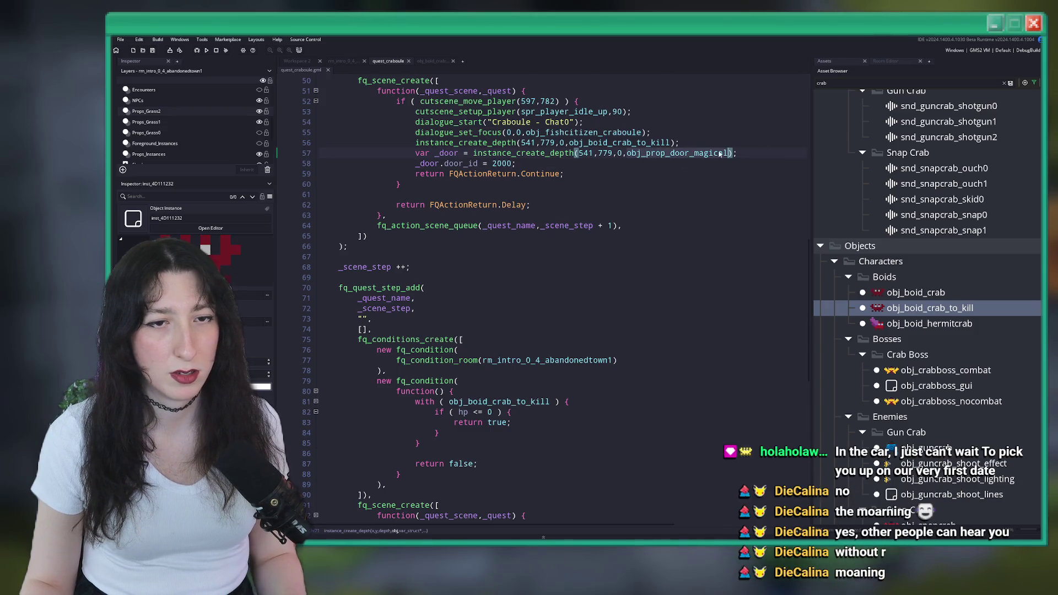
double_click(873, 83)
text(obj_prop_door_magical)
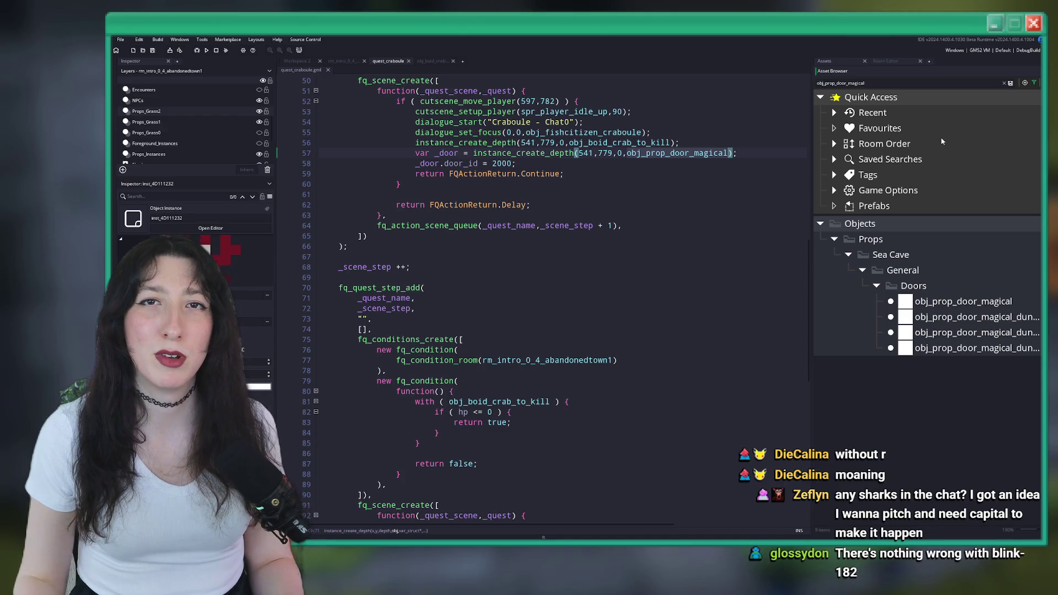
- In the abandoned-town intro room, delete a stray instance and place a magical door in the bottom passage
click(430, 62)
click(342, 62)
click(824, 61)
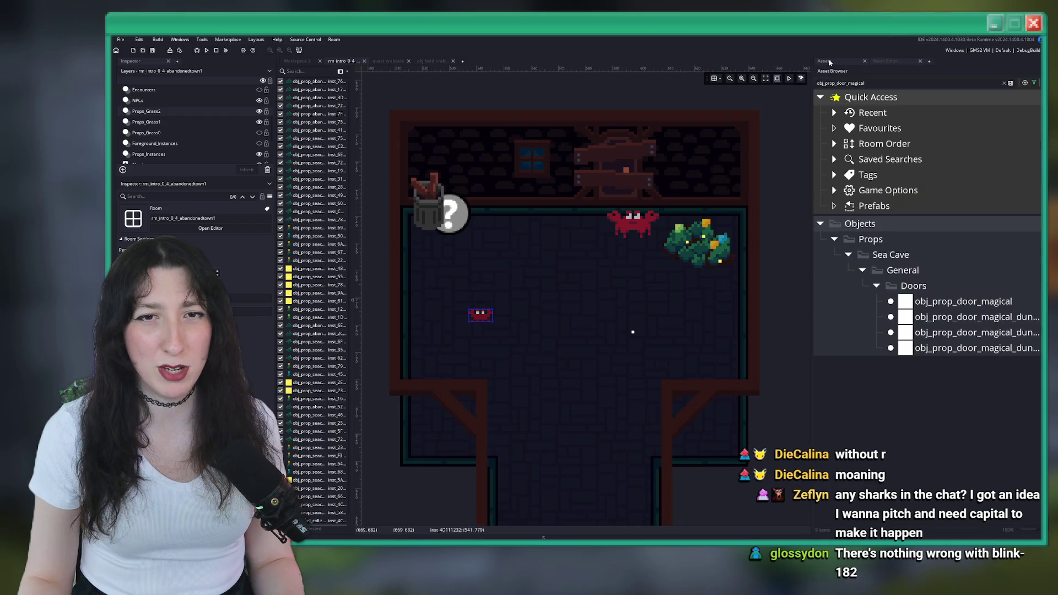
scroll(669, 260, down, 2)
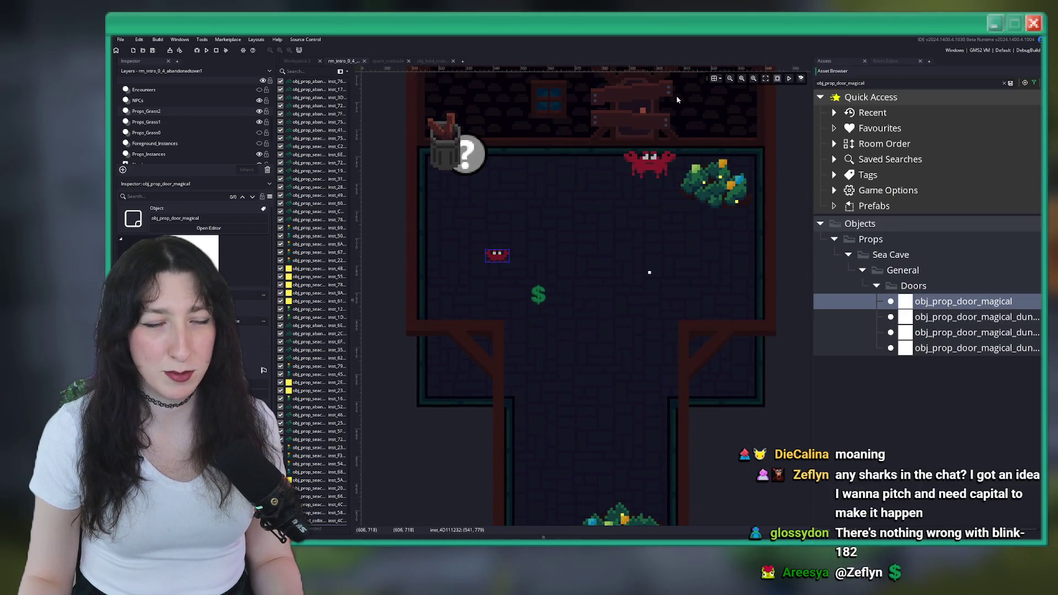
click(524, 394)
scroll(523, 394, down, 1)
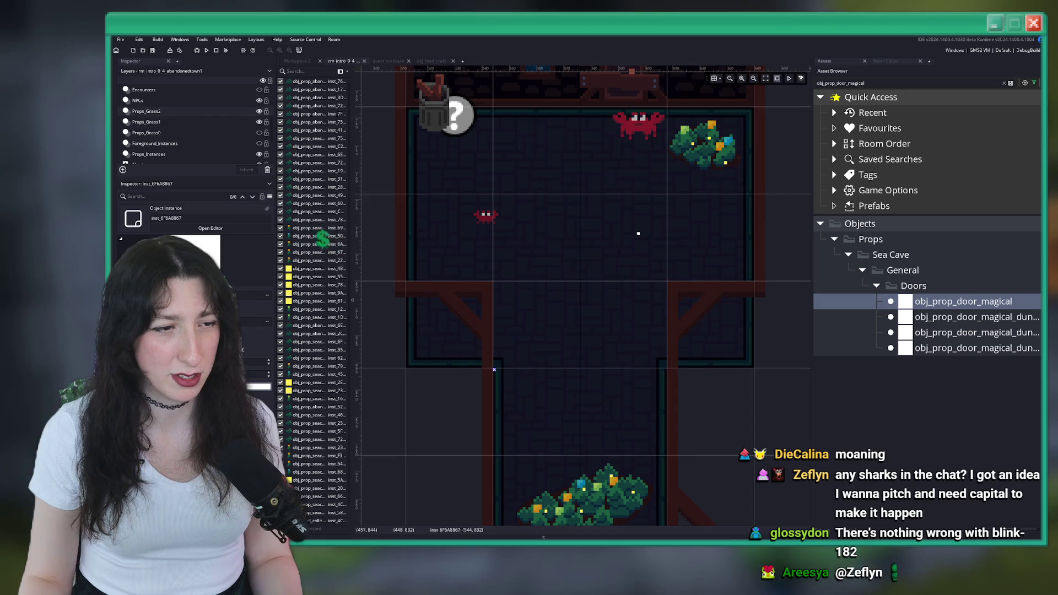
click(637, 233)
key(Delete)
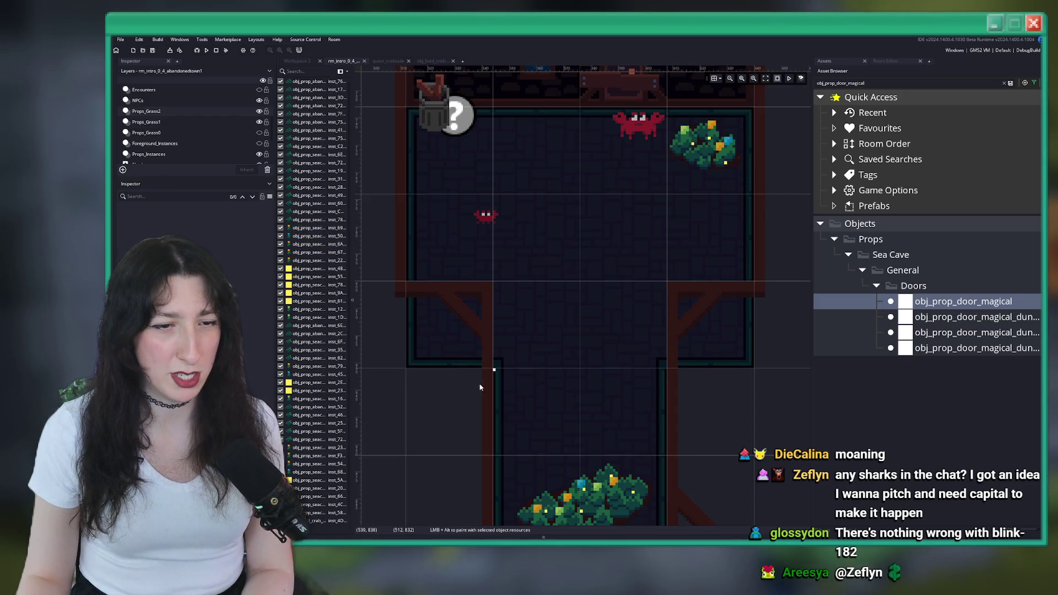
double_click(494, 371)
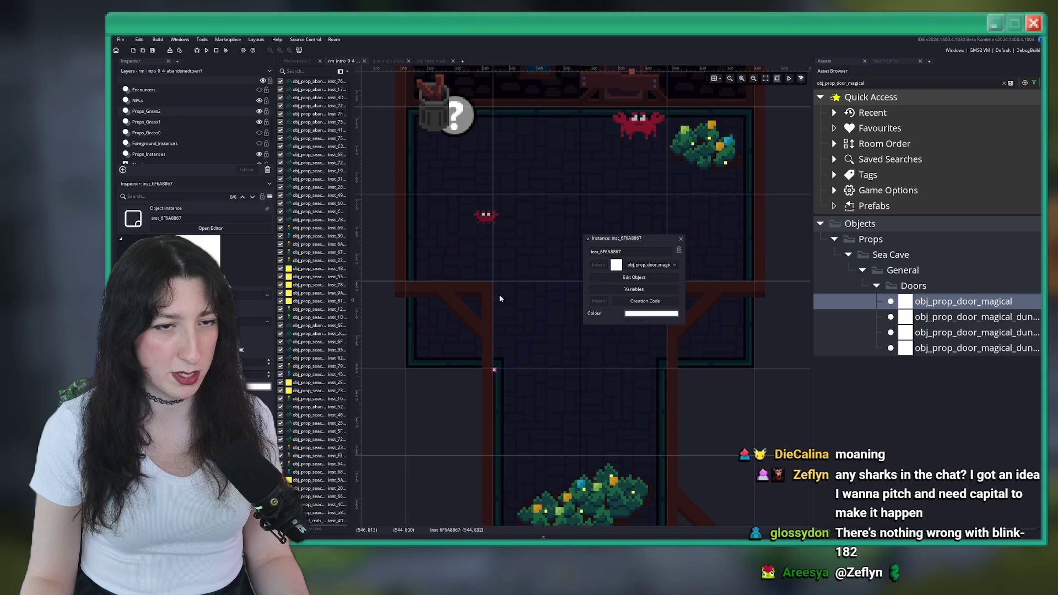
- Scale the magical door to 64 horizontally and 32 vertically, then close its properties
double_click(614, 347)
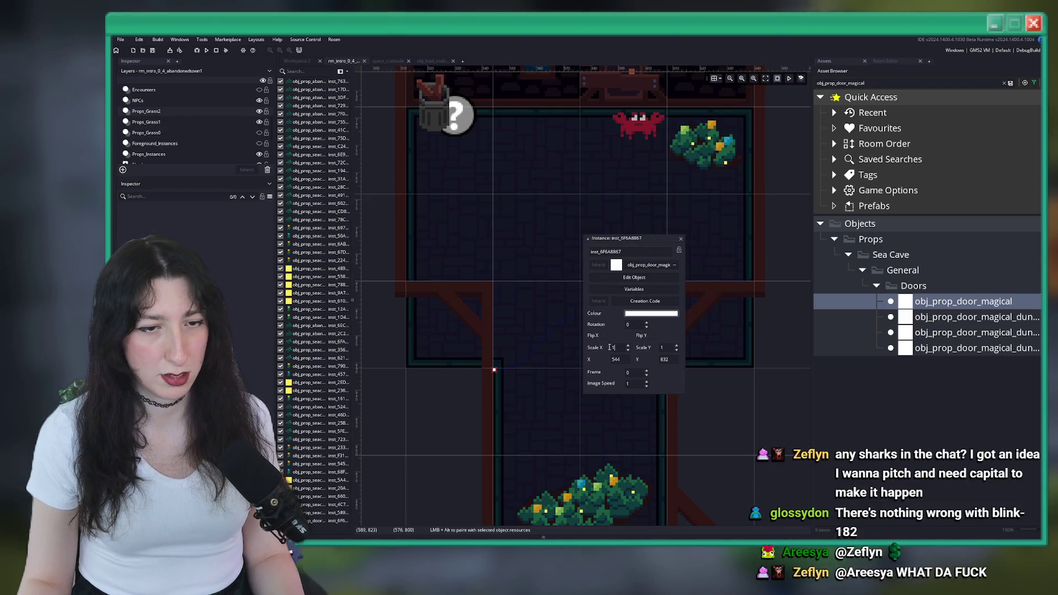
text(32)
key(Return)
text(32)
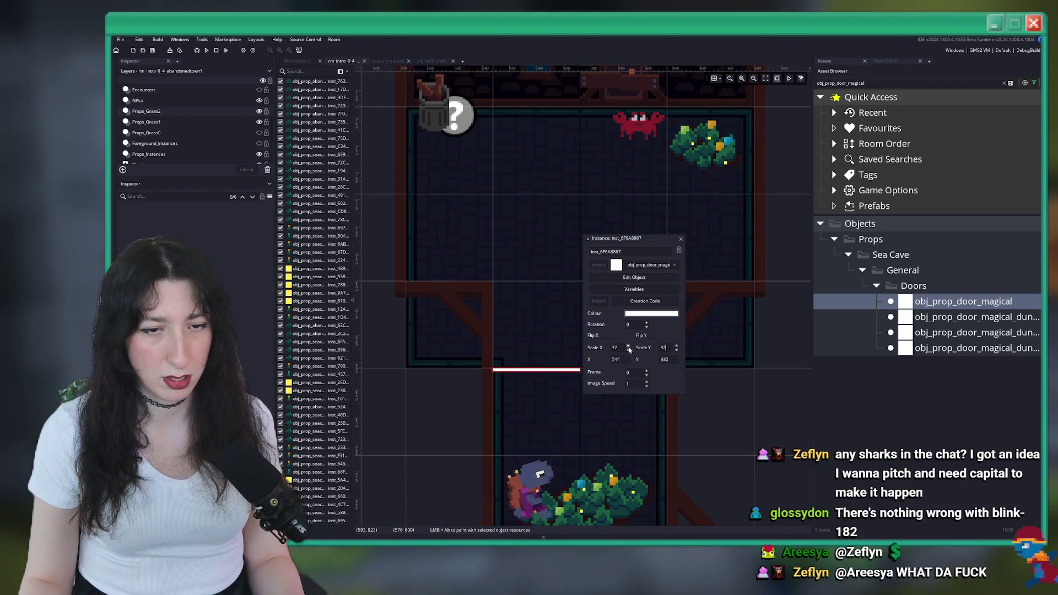
key(Return)
click(602, 335)
text(64)
key(Return)
click(517, 334)
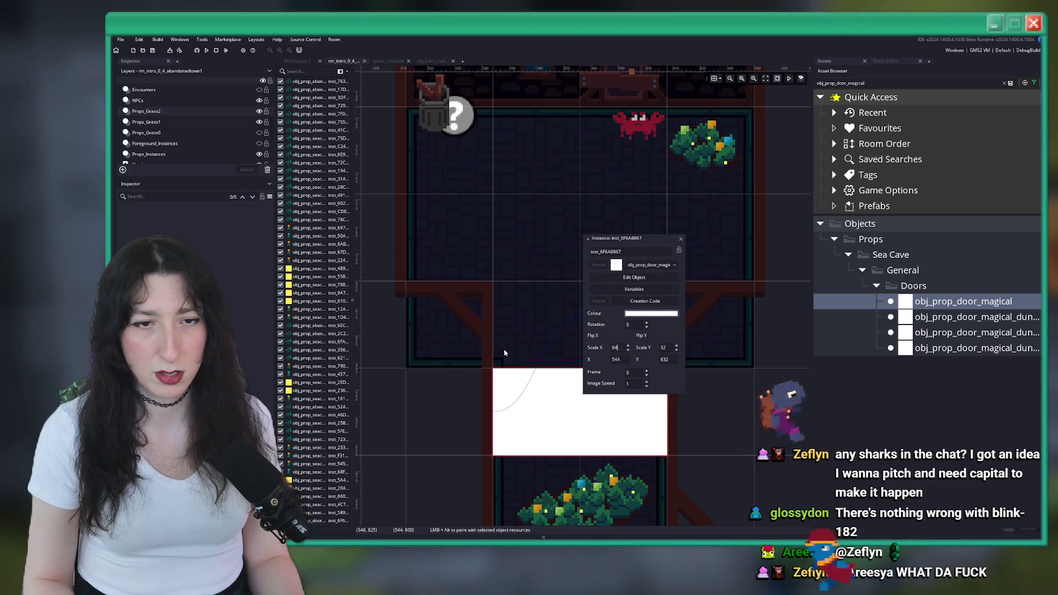
click(681, 243)
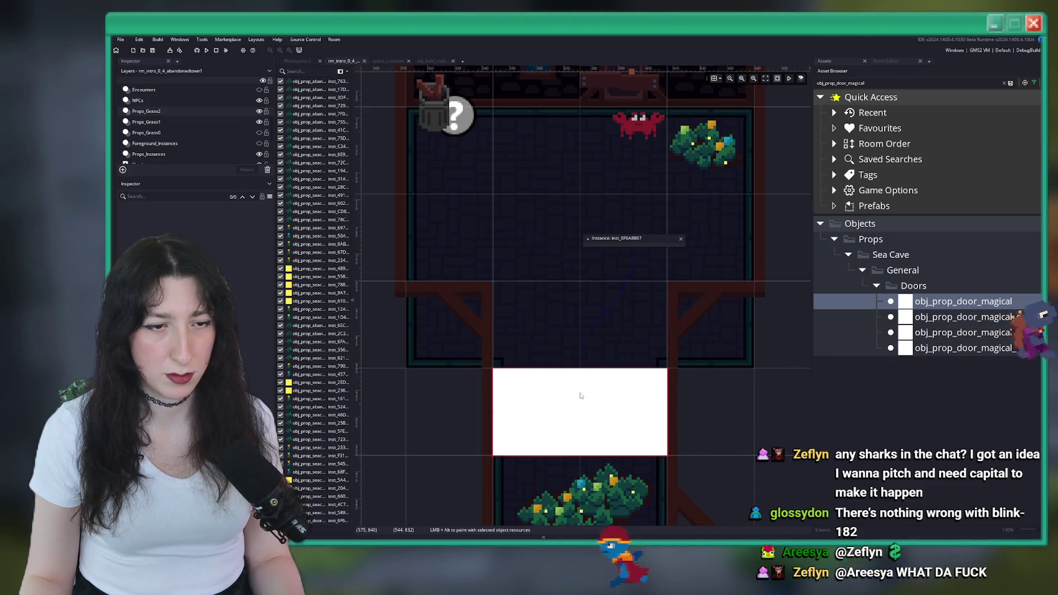
click(587, 373)
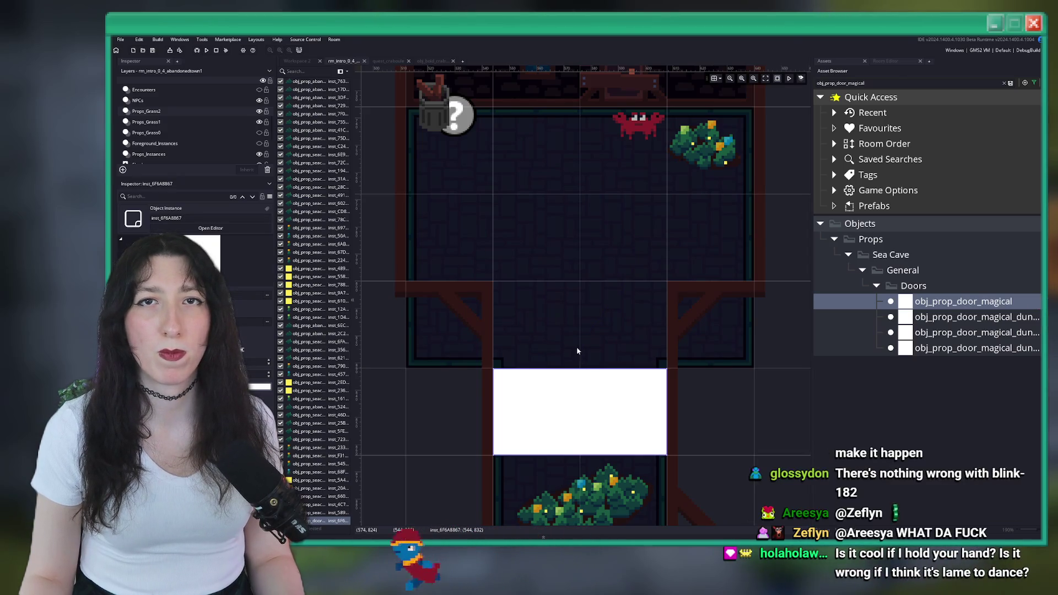
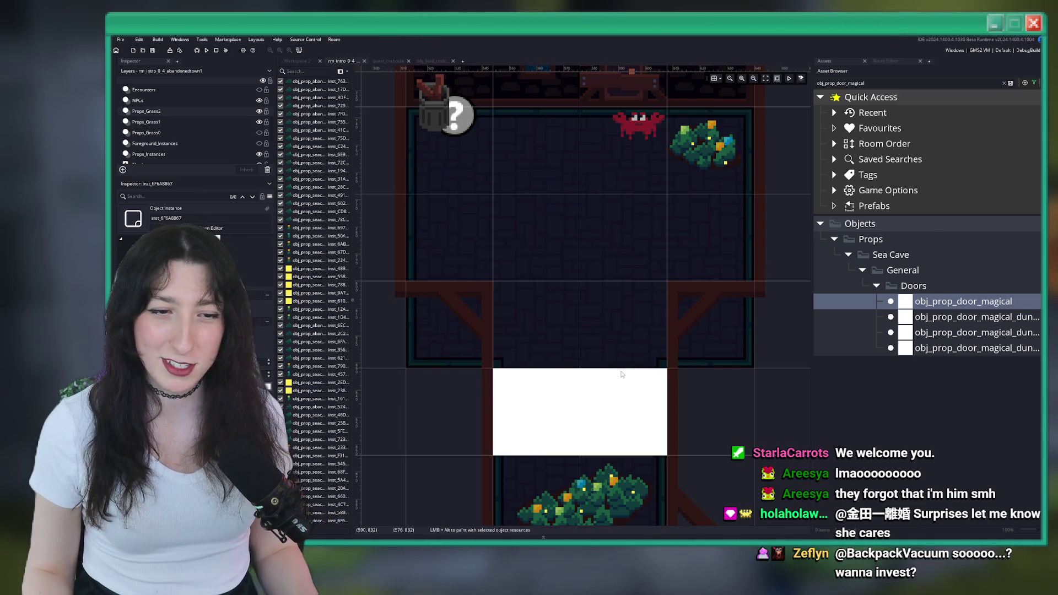
- Switch to the quest_craboule script tab showing the obj_prop_door_magical spawn code
click(402, 62)
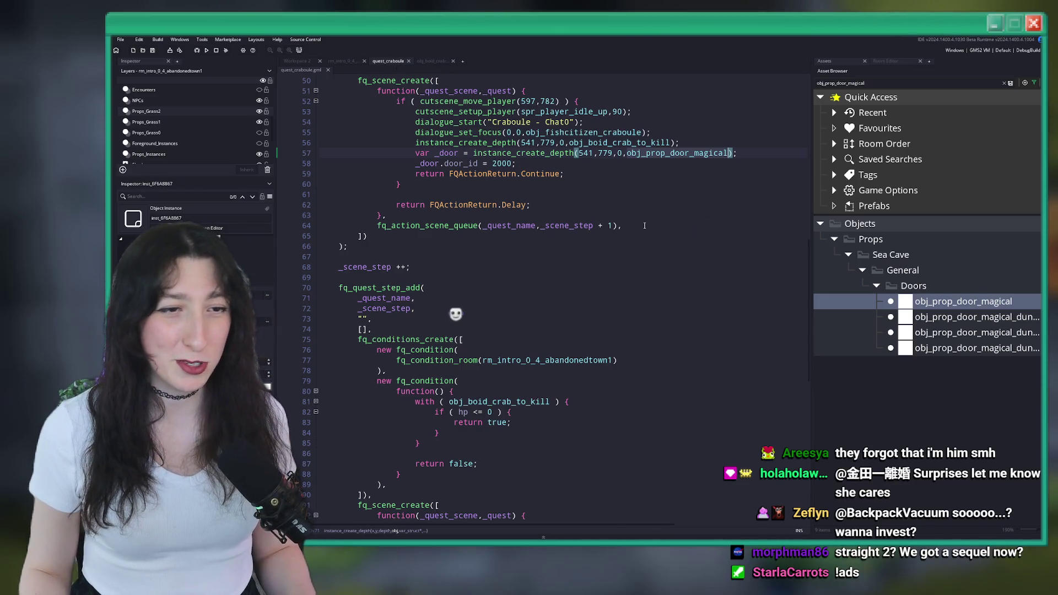
- Add a door_set_closed(true) call below the door_id assignment
key(Down)
key(Down)
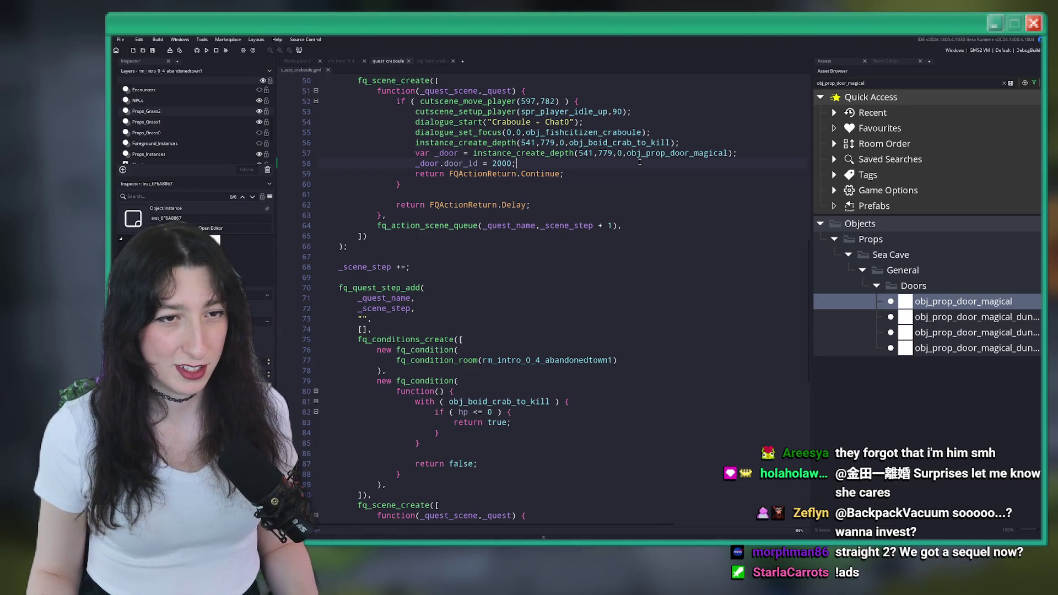
key(Return)
text(door_set_c)
key(Return)
text(e;)
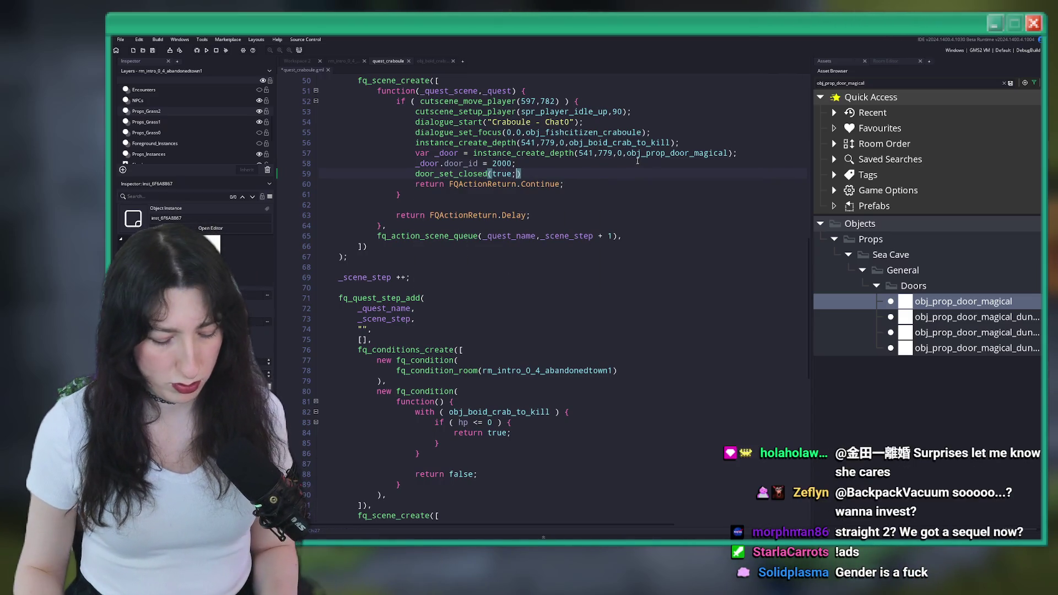
- Wrap the close call in a with ( _door ) { } block, indented, with the semicolon fixed
click(666, 162)
key(Return)
text(th ( _door ) )
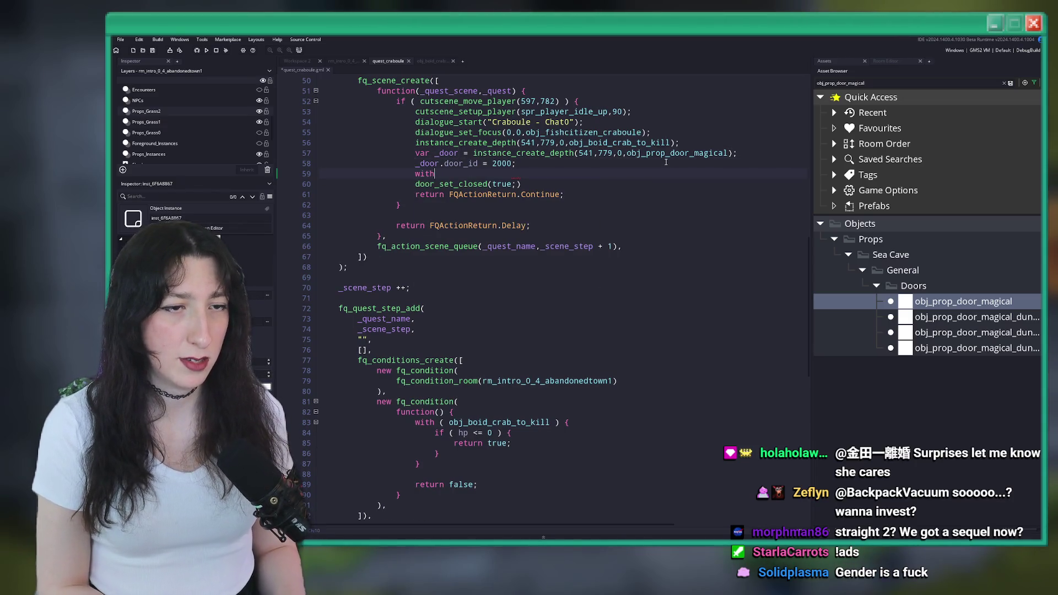
text({)
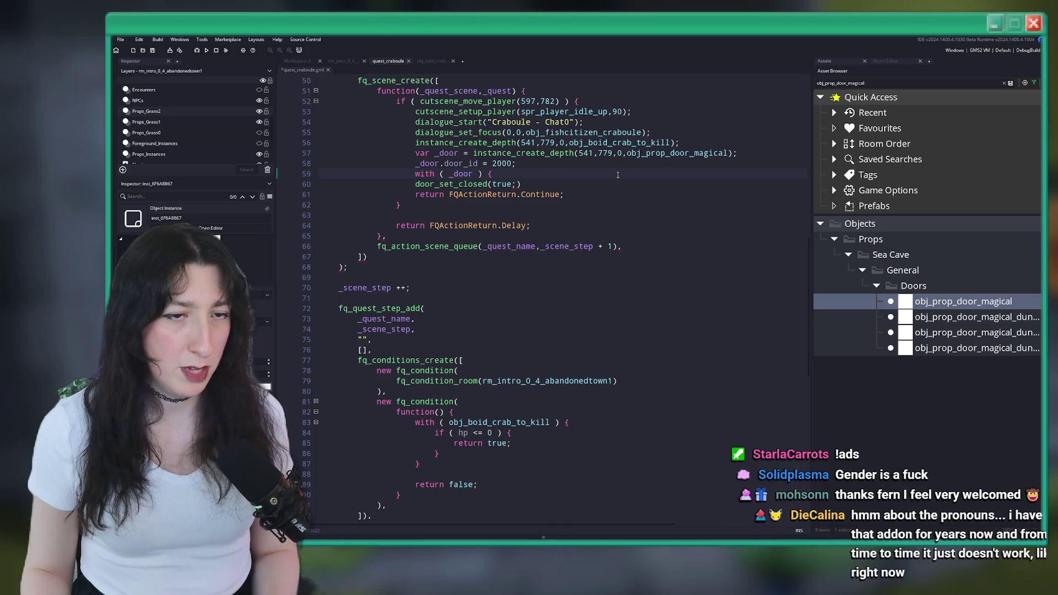
click(526, 184)
key(Return)
key(Up)
key(Tab)
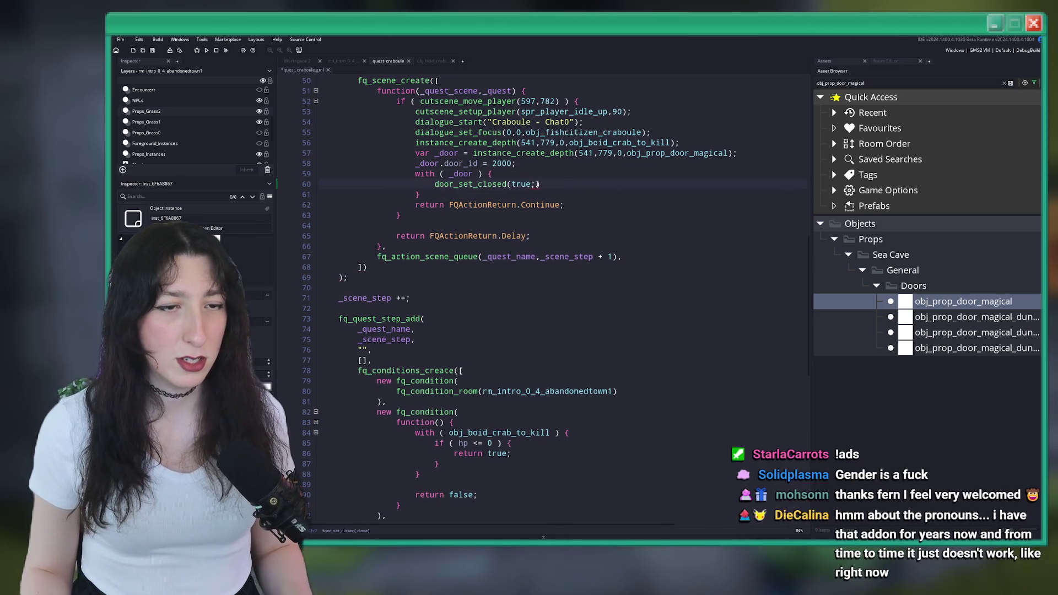
click(533, 184)
key(BackSpace)
key(End)
text(;)
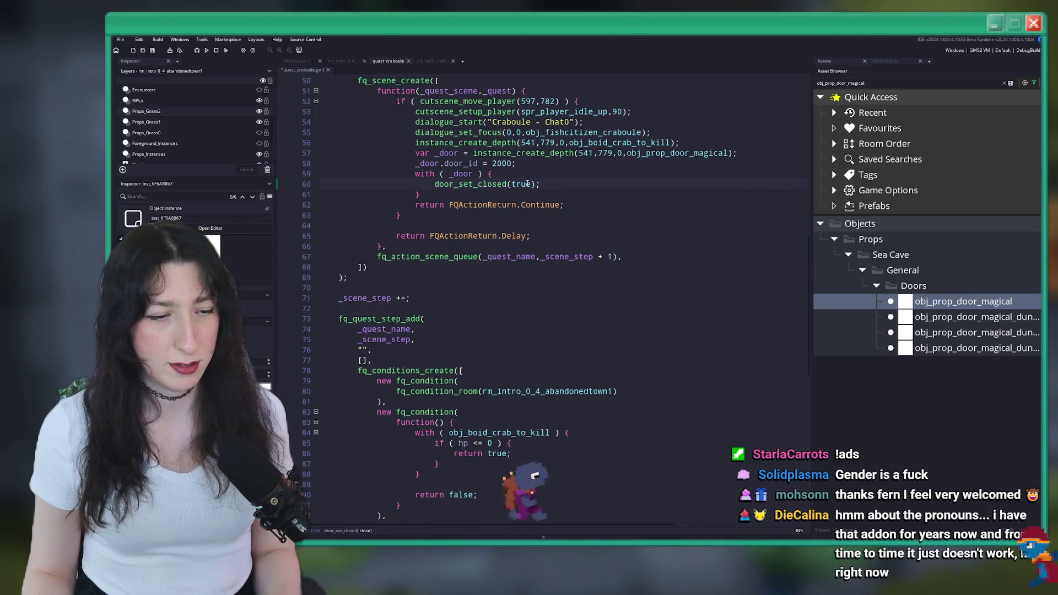
- Delete the stray duplicated door_set line and save the quest_craboule script
key(ctrl+d)
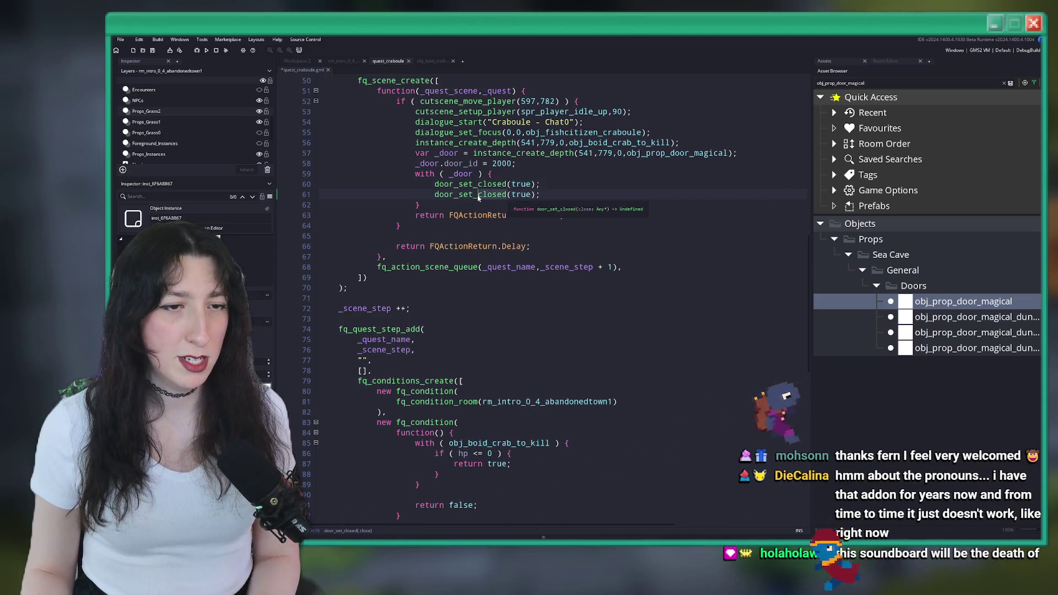
key(ctrl+Delete)
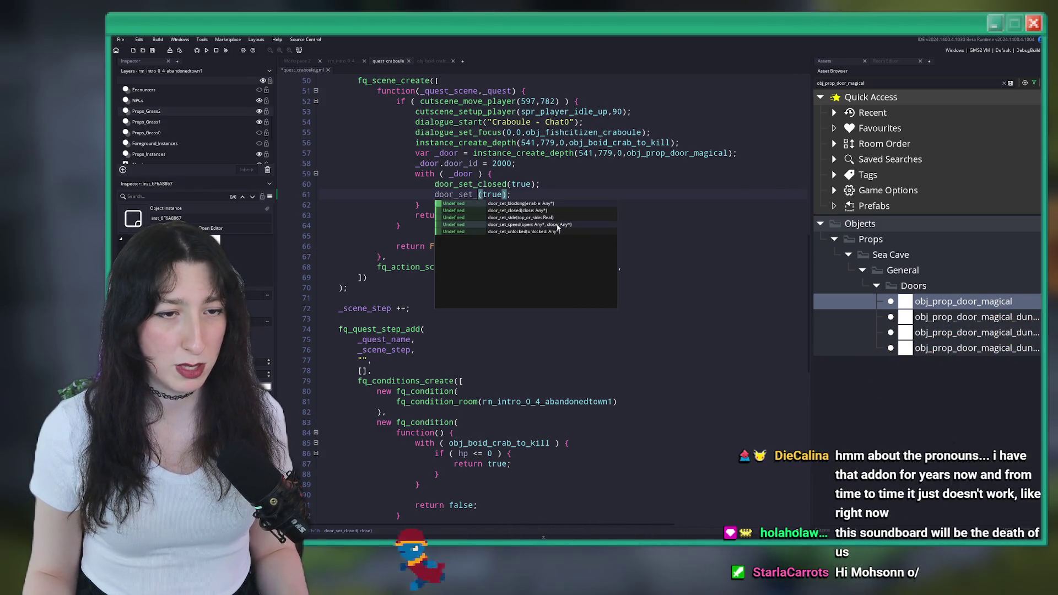
triple_click(569, 195)
key(BackSpace)
key(BackSpace)
key(ctrl+s)
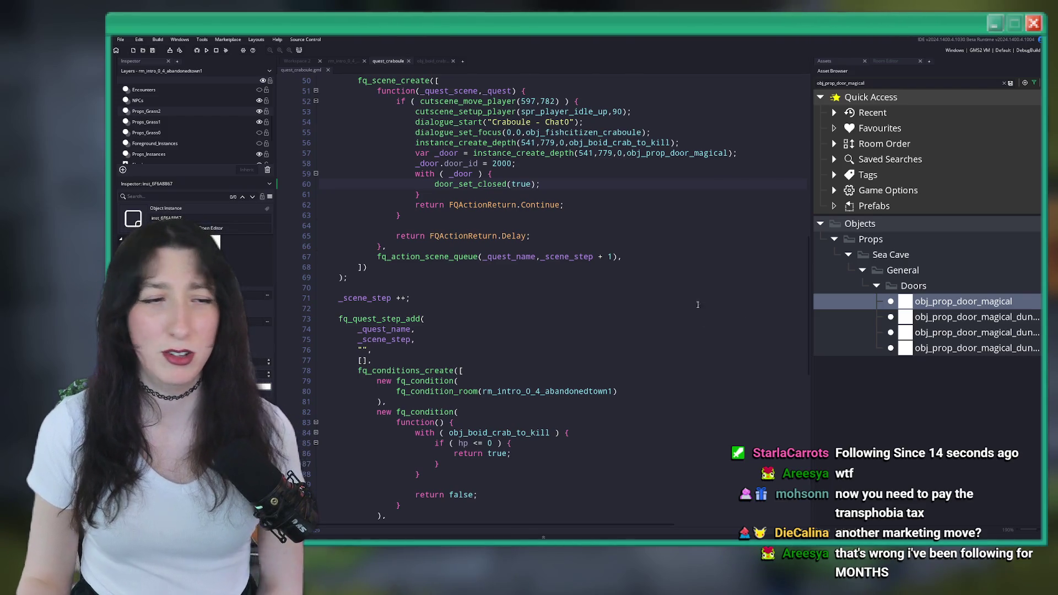
click(580, 175)
click(581, 184)
scroll(562, 210, up, 1)
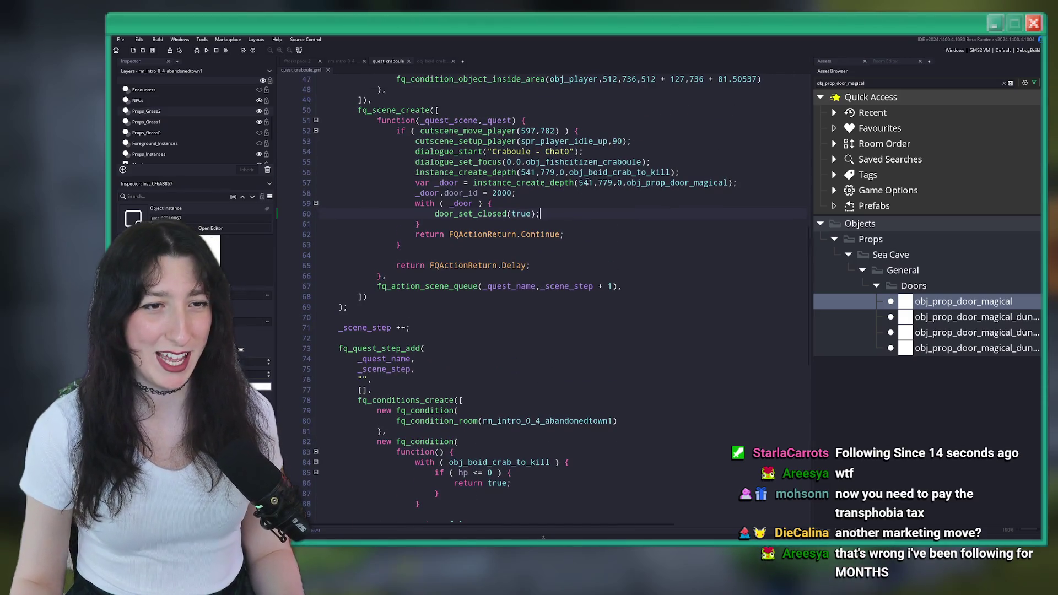